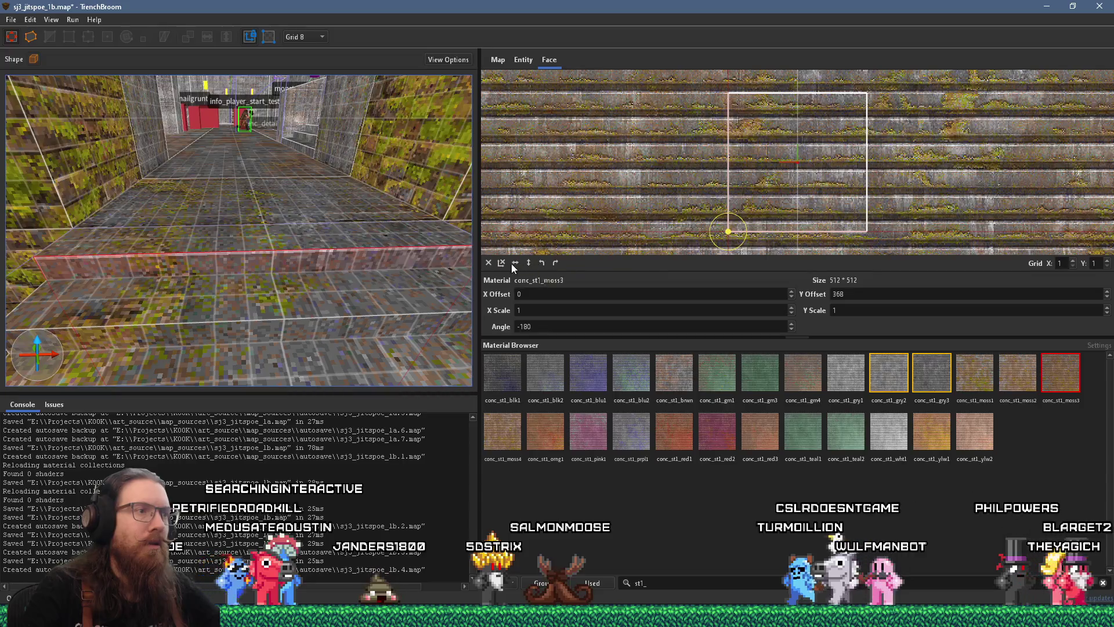
# Step: Reset the selected face's texture offset and rotation
pyautogui.click(501, 263)
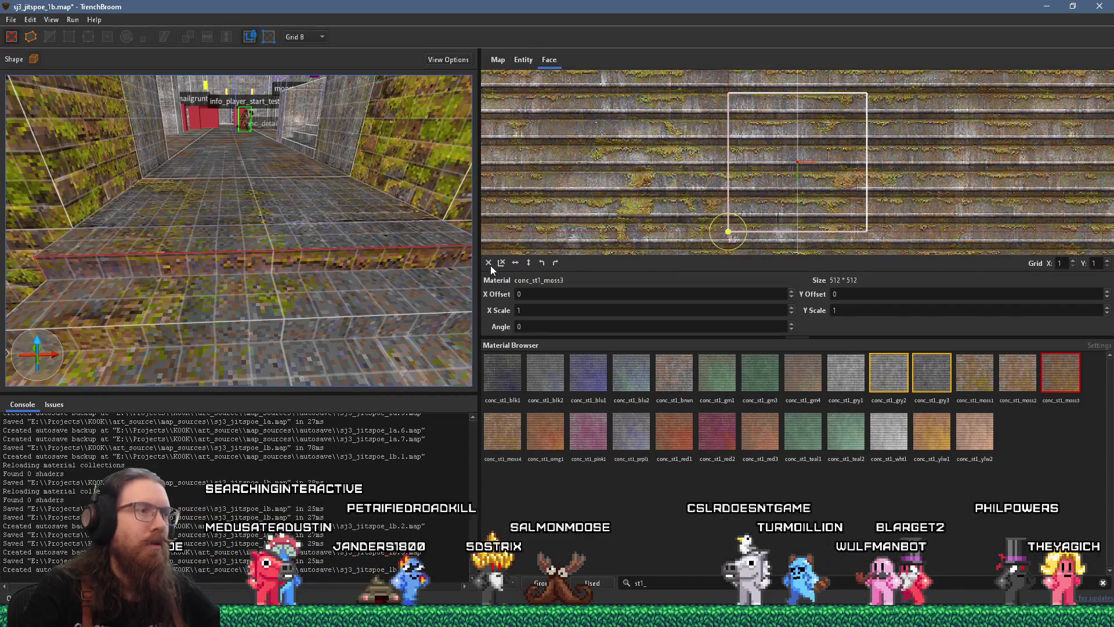
pyautogui.scroll(-1, 312, 249)
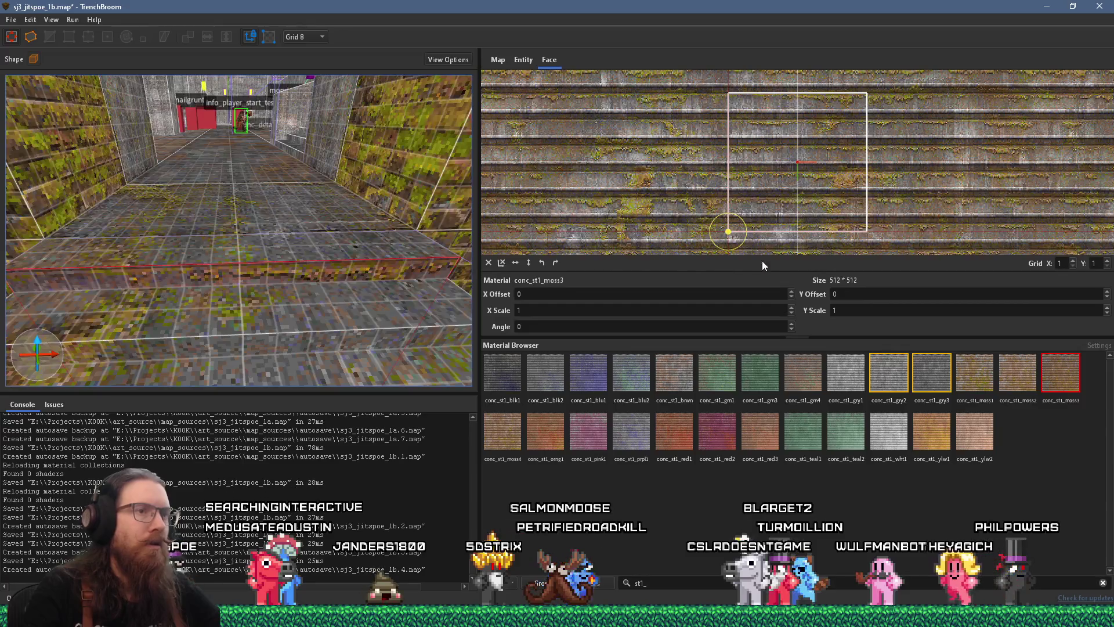
pyautogui.scroll(2, 875, 297)
pyautogui.scroll(2, 249, 281)
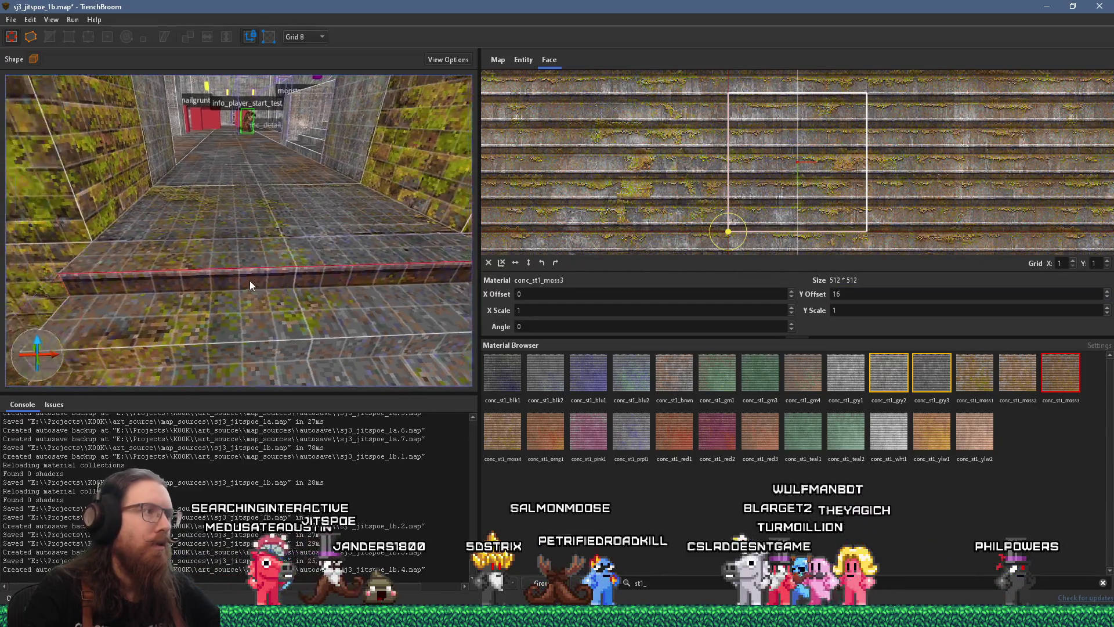
pyautogui.scroll(-3, 257, 263)
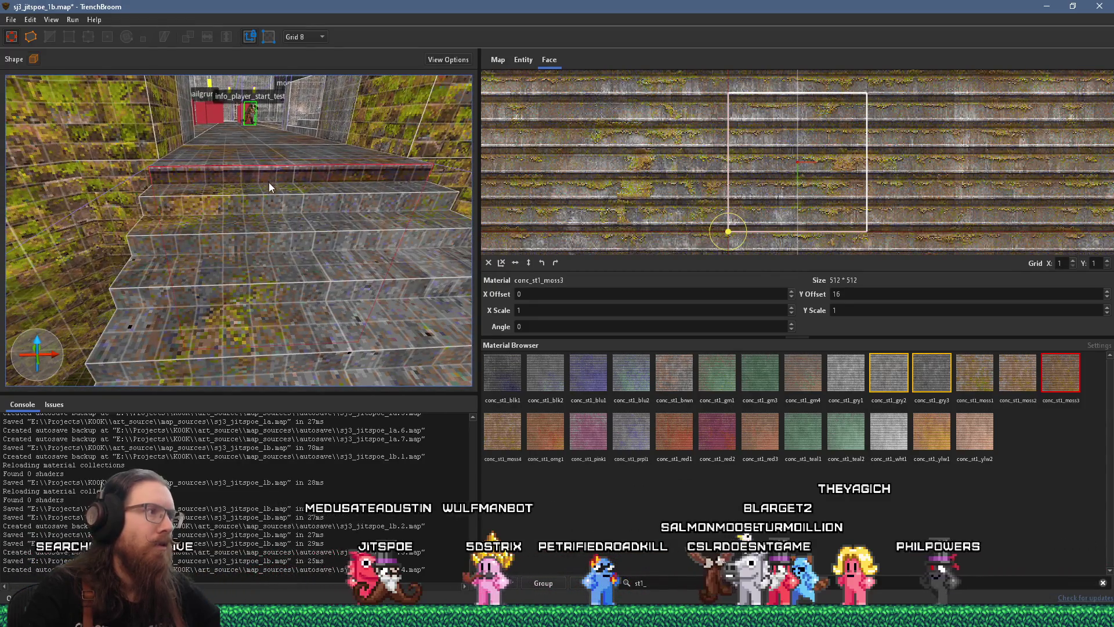
# Step: Paint the mossy concrete texture onto four stair risers
pyautogui.keyDown('alt'); pyautogui.keyDown('shift'); pyautogui.click(268, 211); pyautogui.keyUp('shift'); pyautogui.keyUp('alt')
pyautogui.keyDown('alt'); pyautogui.keyDown('shift'); pyautogui.click(266, 244); pyautogui.keyUp('shift'); pyautogui.keyUp('alt')
pyautogui.keyDown('alt'); pyautogui.keyDown('shift'); pyautogui.click(264, 275); pyautogui.keyUp('shift'); pyautogui.keyUp('alt')
pyautogui.keyDown('alt'); pyautogui.keyDown('shift'); pyautogui.click(263, 298); pyautogui.keyUp('shift'); pyautogui.keyUp('alt')
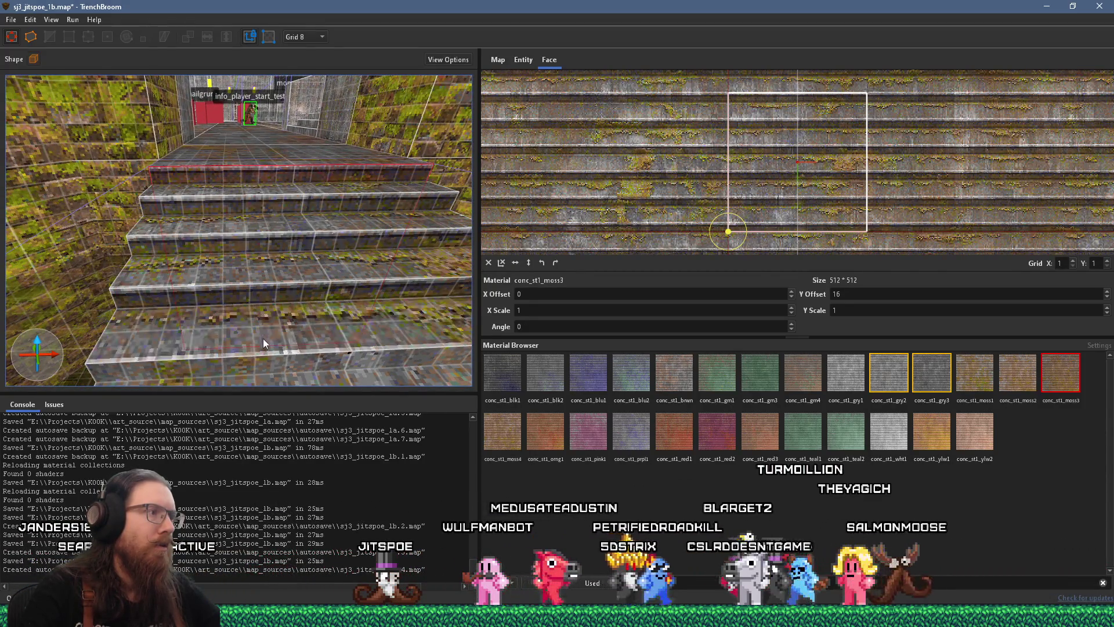
pyautogui.scroll(3, 266, 348)
pyautogui.scroll(-1, 267, 284)
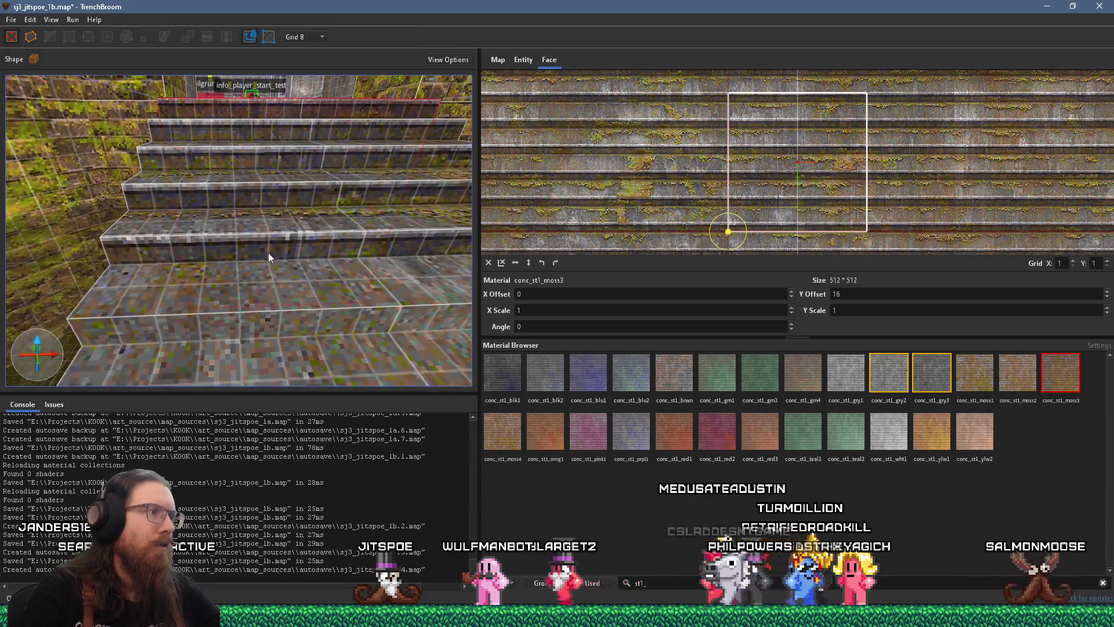
# Step: Select several riser and tread faces to check their texture alignment
pyautogui.click(273, 249)
pyautogui.keyDown('alt'); pyautogui.keyDown('shift'); pyautogui.click(270, 336); pyautogui.keyUp('shift'); pyautogui.keyUp('alt')
pyautogui.scroll(-5, 270, 350)
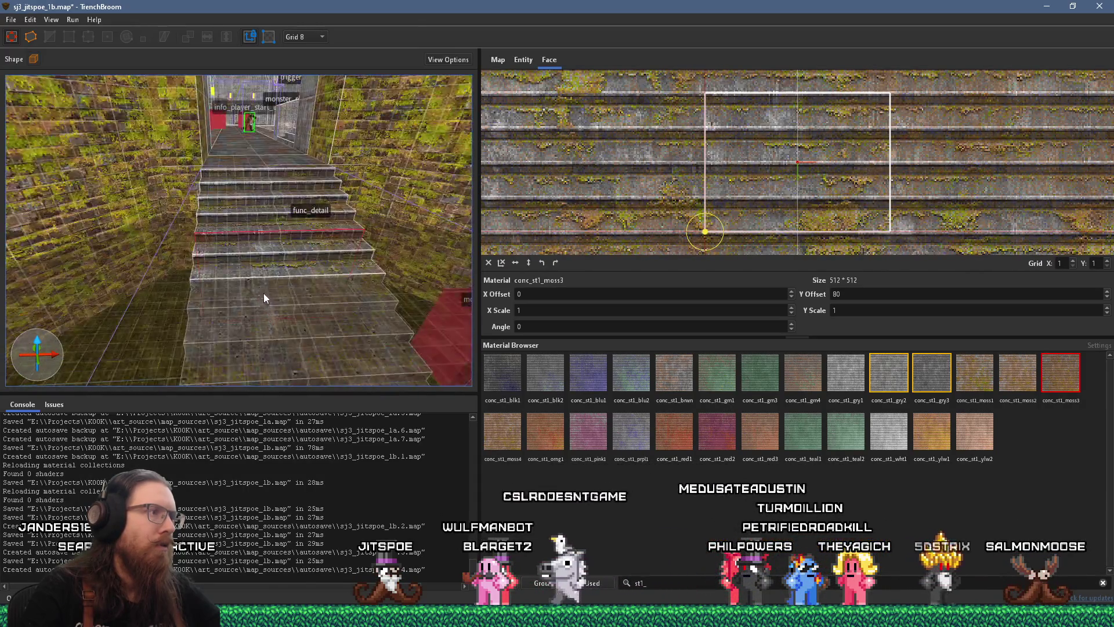
pyautogui.click(282, 282)
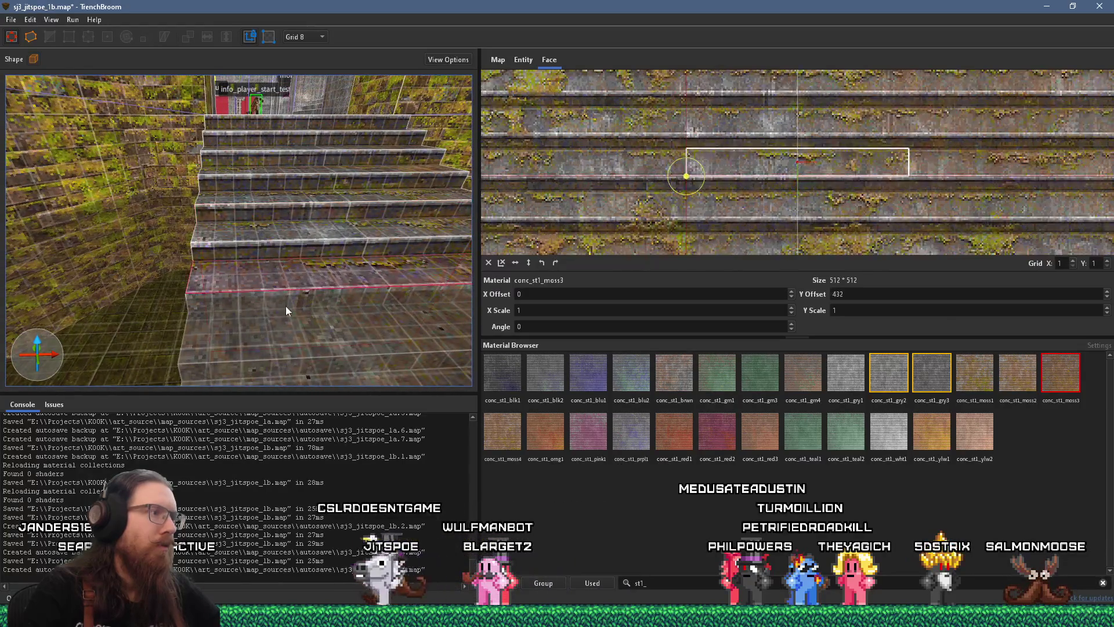
pyautogui.scroll(5, 285, 245)
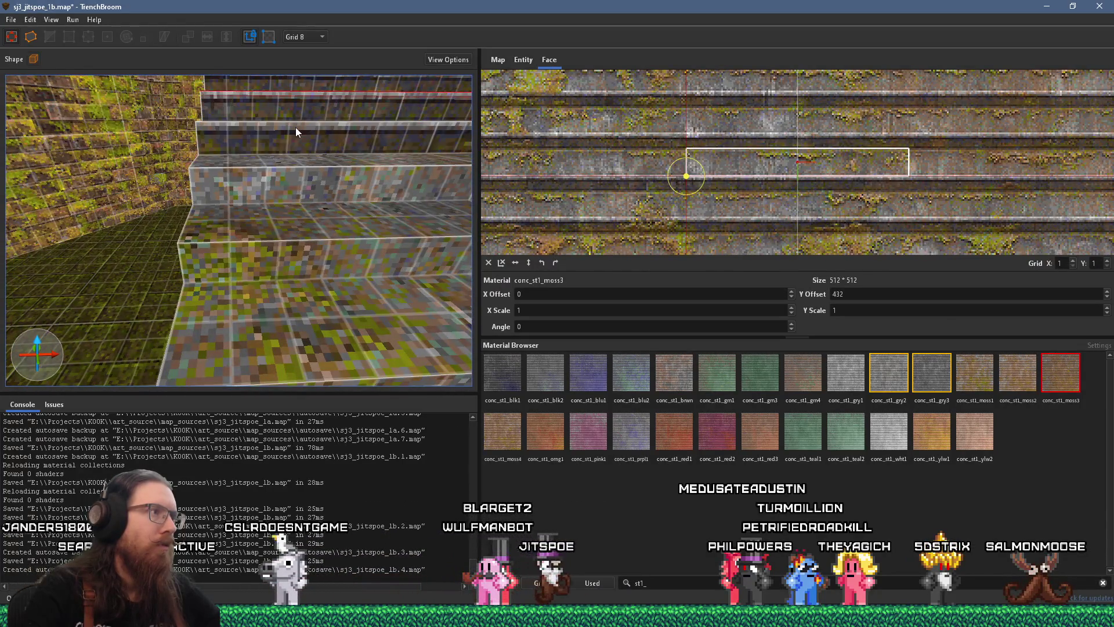
pyautogui.scroll(-3, 301, 158)
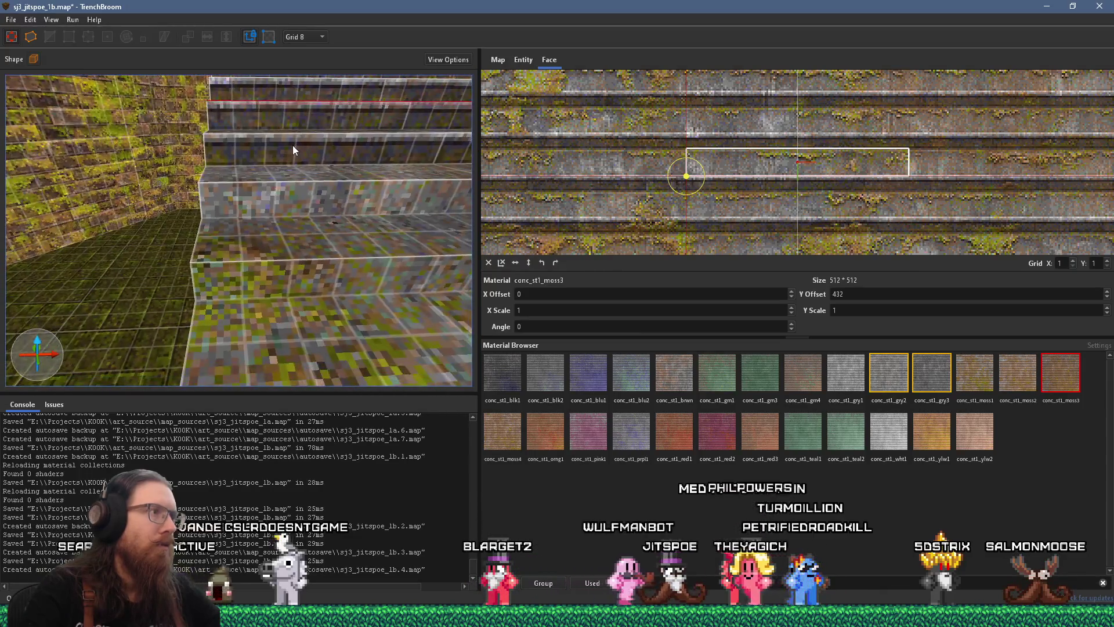
pyautogui.click(293, 150)
pyautogui.scroll(3, 296, 306)
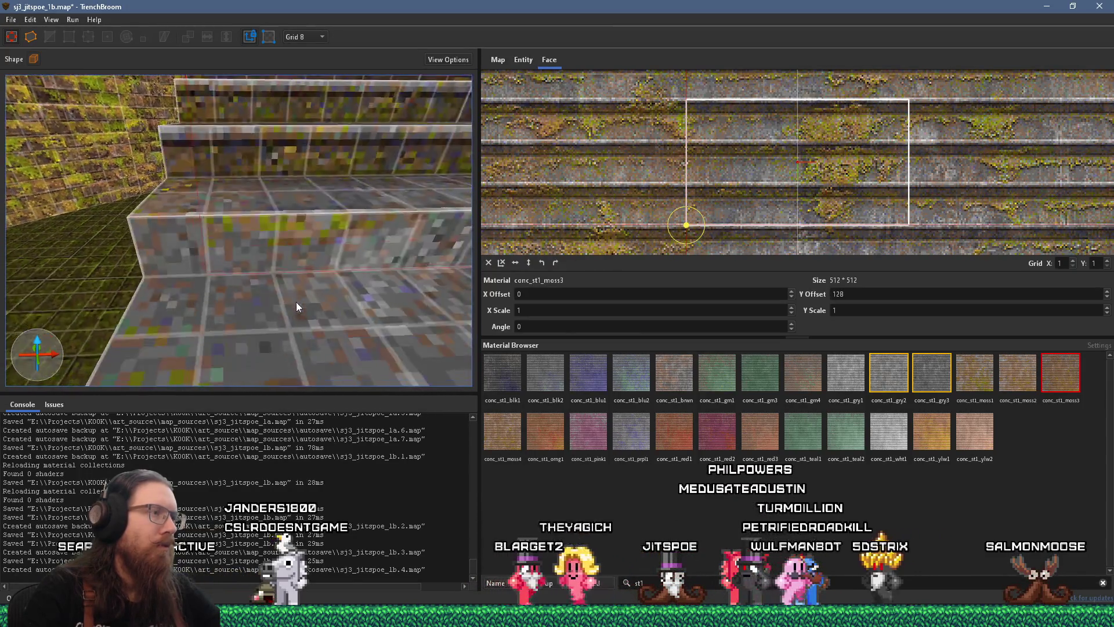
pyautogui.scroll(-5, 294, 270)
# Step: Drag-paint conc_st1_moss3 down the upper and lower steps, replacing conc_c01_moss3
pyautogui.click(324, 170)
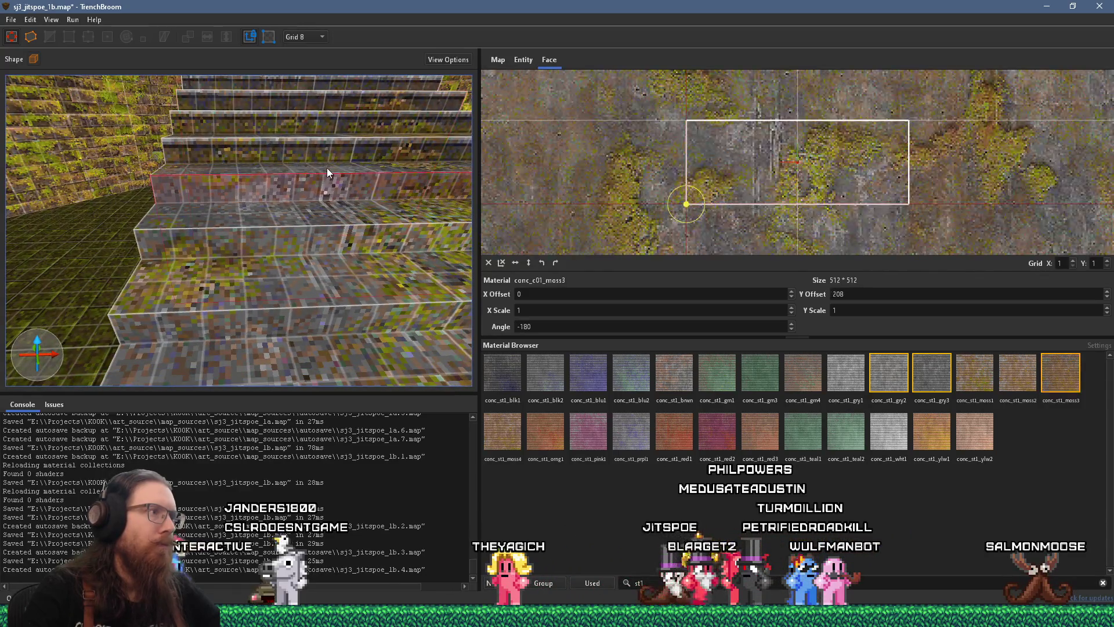
pyautogui.moveTo(326, 172)
pyautogui.mouseDown()
pyautogui.moveTo(353, 170)
pyautogui.moveTo(335, 343)
pyautogui.mouseUp()
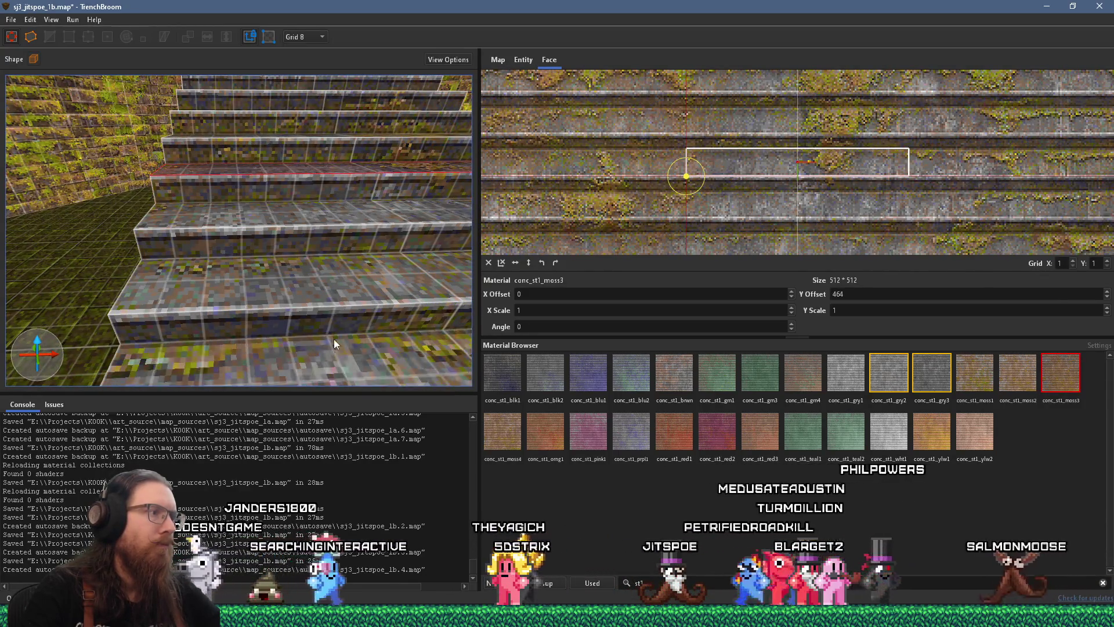
pyautogui.scroll(-5, 333, 338)
pyautogui.click(298, 179)
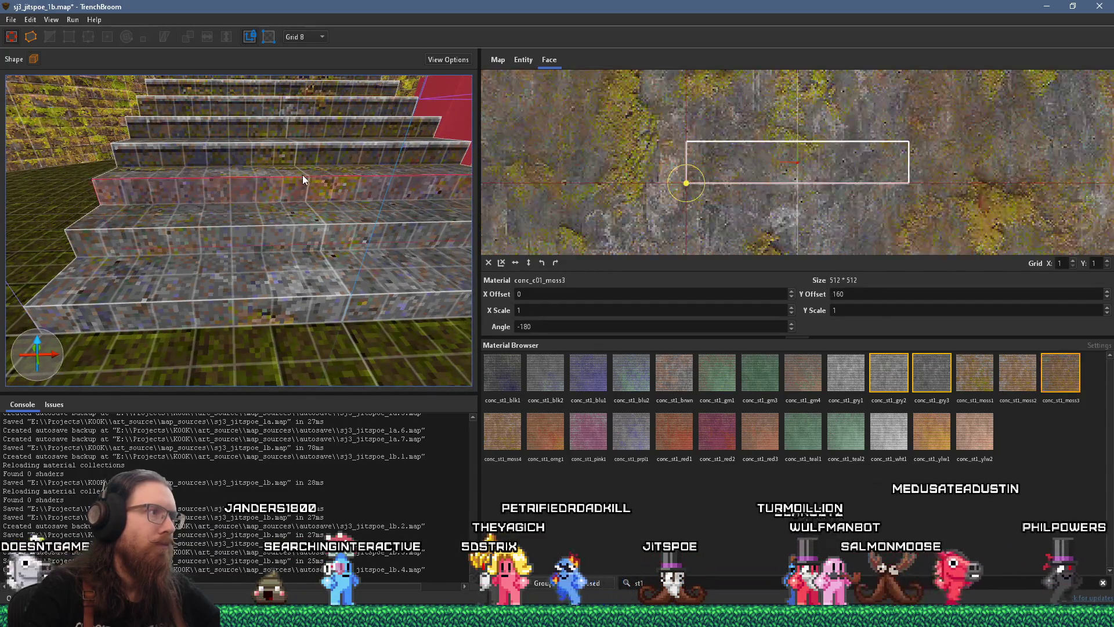
pyautogui.moveTo(302, 175)
pyautogui.mouseDown()
pyautogui.moveTo(291, 156)
pyautogui.moveTo(288, 270)
pyautogui.moveTo(352, 322)
pyautogui.moveTo(303, 339)
pyautogui.moveTo(217, 242)
pyautogui.moveTo(298, 326)
pyautogui.moveTo(325, 335)
pyautogui.mouseUp()
pyautogui.keyDown('ctrl'); pyautogui.keyDown('shift'); pyautogui.click(303, 340); pyautogui.keyUp('shift'); pyautogui.keyUp('ctrl')
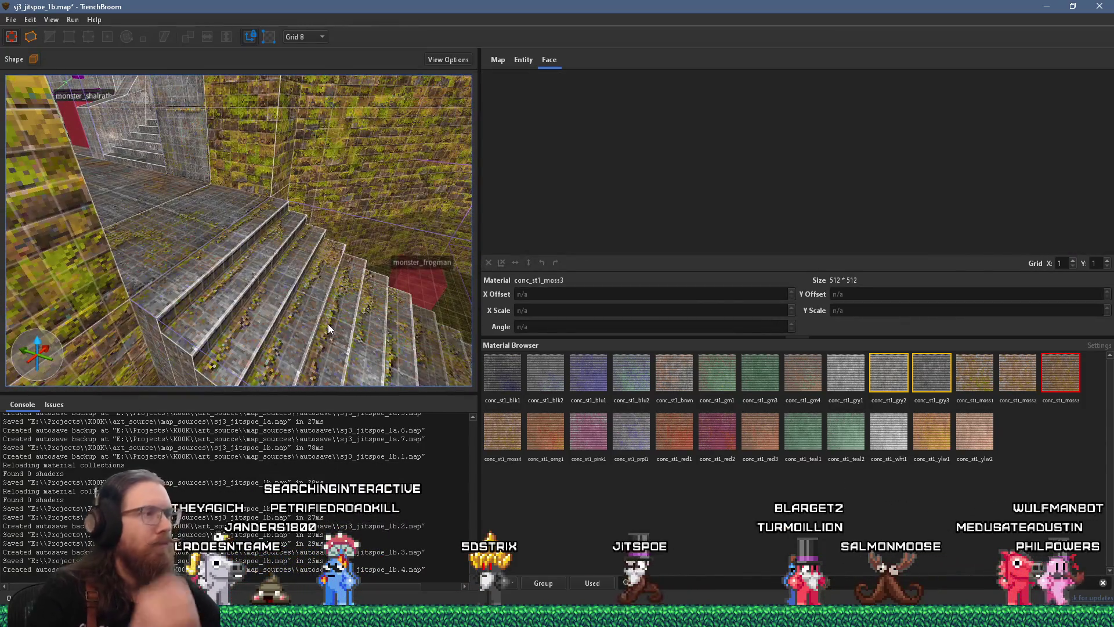
pyautogui.moveTo(207, 318)
pyautogui.mouseDown()
pyautogui.moveTo(274, 214)
pyautogui.moveTo(224, 246)
pyautogui.mouseUp()
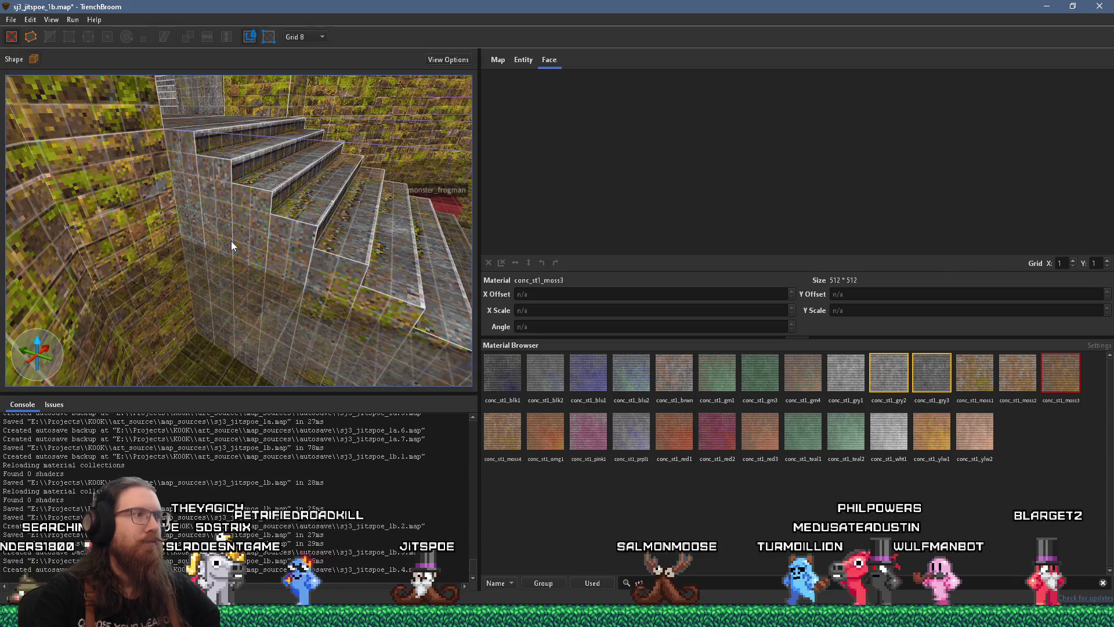
pyautogui.moveTo(340, 242)
pyautogui.mouseDown()
pyautogui.moveTo(215, 306)
pyautogui.moveTo(250, 278)
pyautogui.moveTo(273, 233)
pyautogui.moveTo(256, 194)
pyautogui.moveTo(222, 301)
pyautogui.moveTo(176, 250)
pyautogui.moveTo(162, 245)
pyautogui.moveTo(160, 255)
pyautogui.mouseUp()
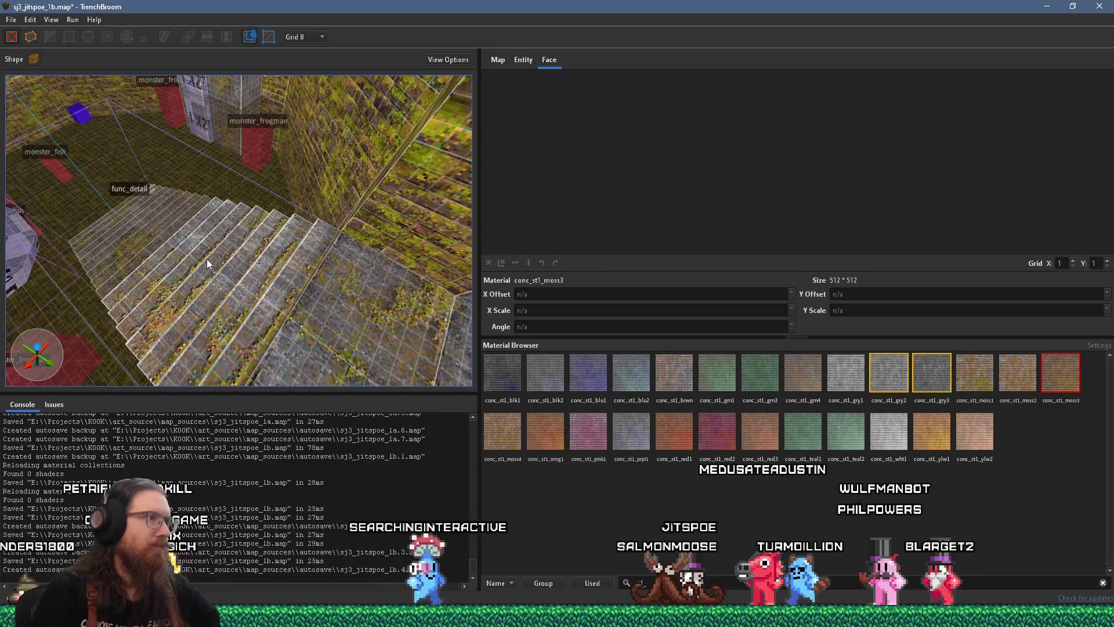
pyautogui.moveTo(207, 259)
pyautogui.mouseDown()
pyautogui.moveTo(227, 253)
pyautogui.moveTo(183, 252)
pyautogui.moveTo(214, 155)
pyautogui.moveTo(266, 185)
pyautogui.moveTo(307, 271)
pyautogui.moveTo(287, 152)
pyautogui.moveTo(333, 204)
pyautogui.mouseUp()
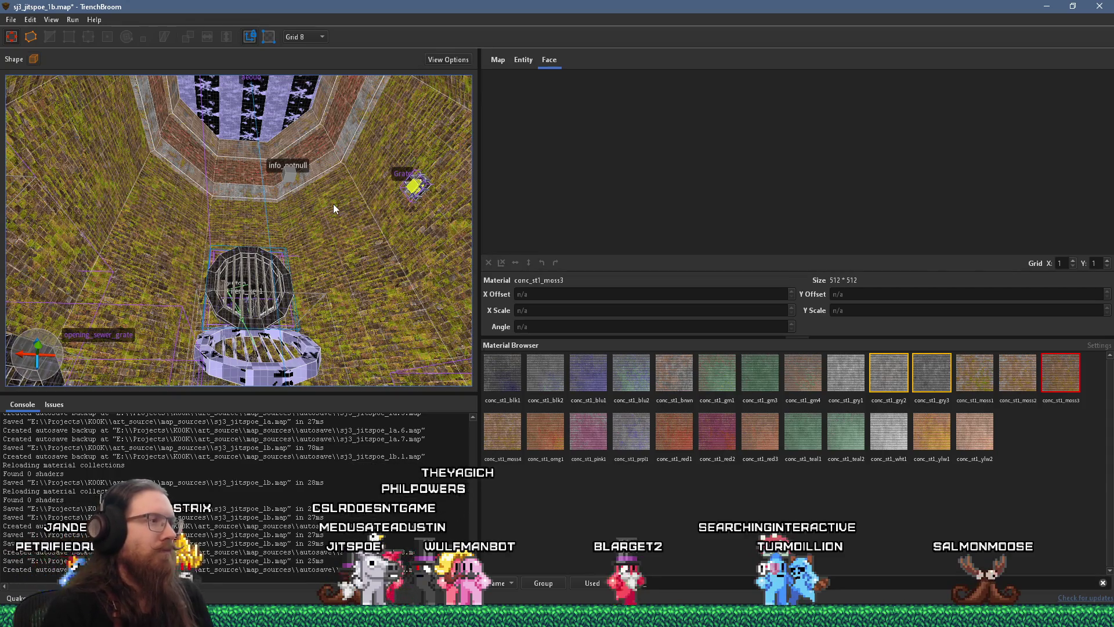
# Step: Filter materials to st1_, fly through the grey monster room, then switch to Wally
pyautogui.write('st1_')
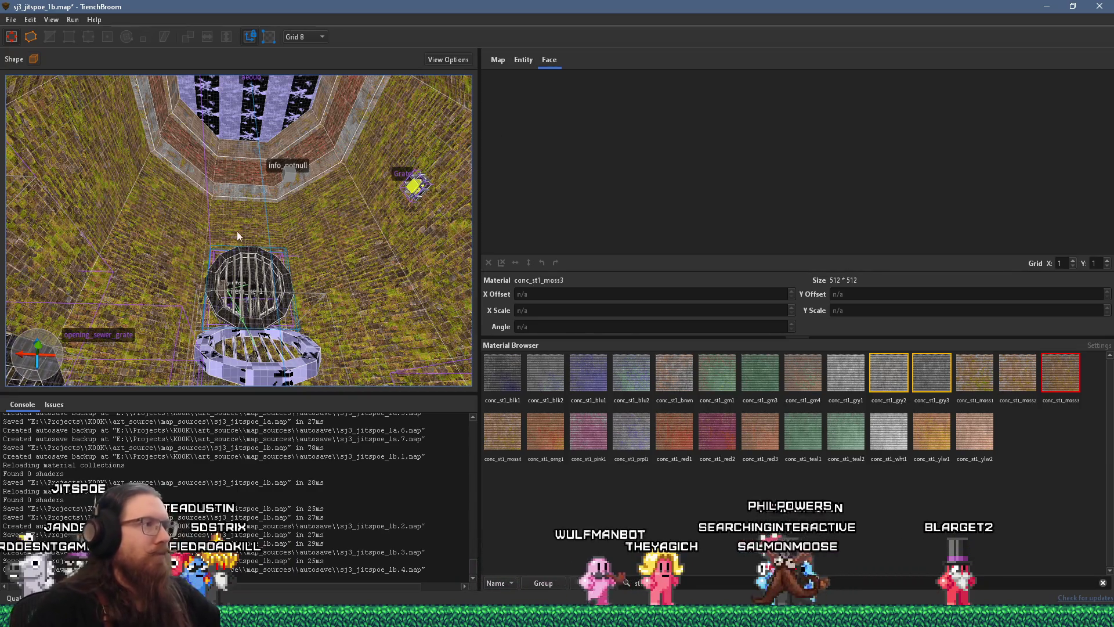
pyautogui.press('w')
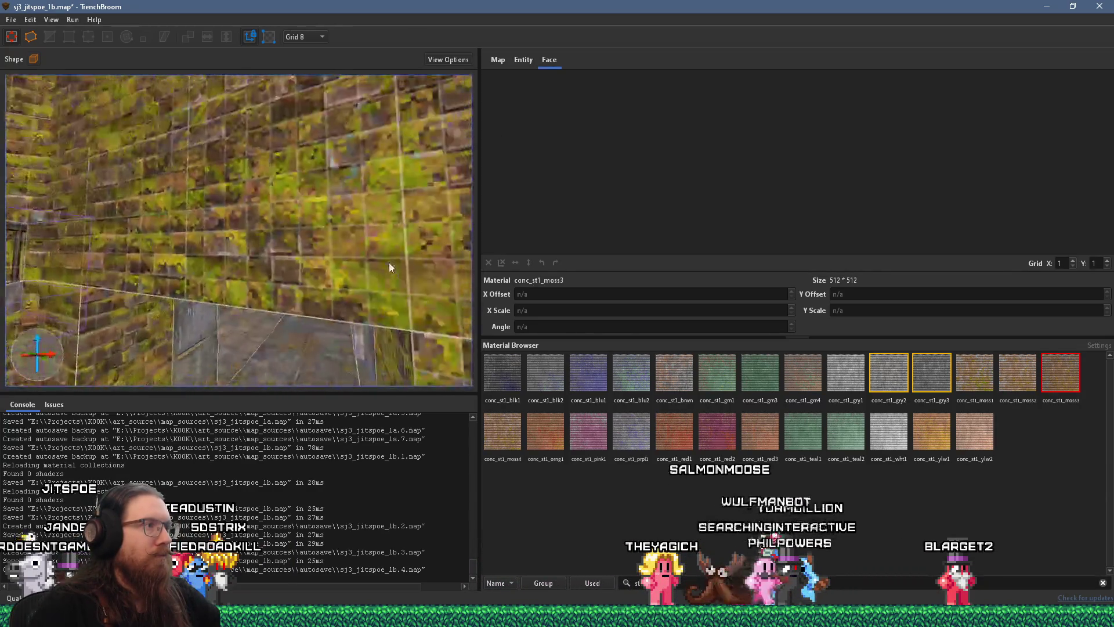
pyautogui.moveTo(391, 259)
pyautogui.mouseDown()
pyautogui.moveTo(367, 193)
pyautogui.moveTo(375, 277)
pyautogui.moveTo(396, 269)
pyautogui.moveTo(168, 250)
pyautogui.mouseUp()
pyautogui.press('w')
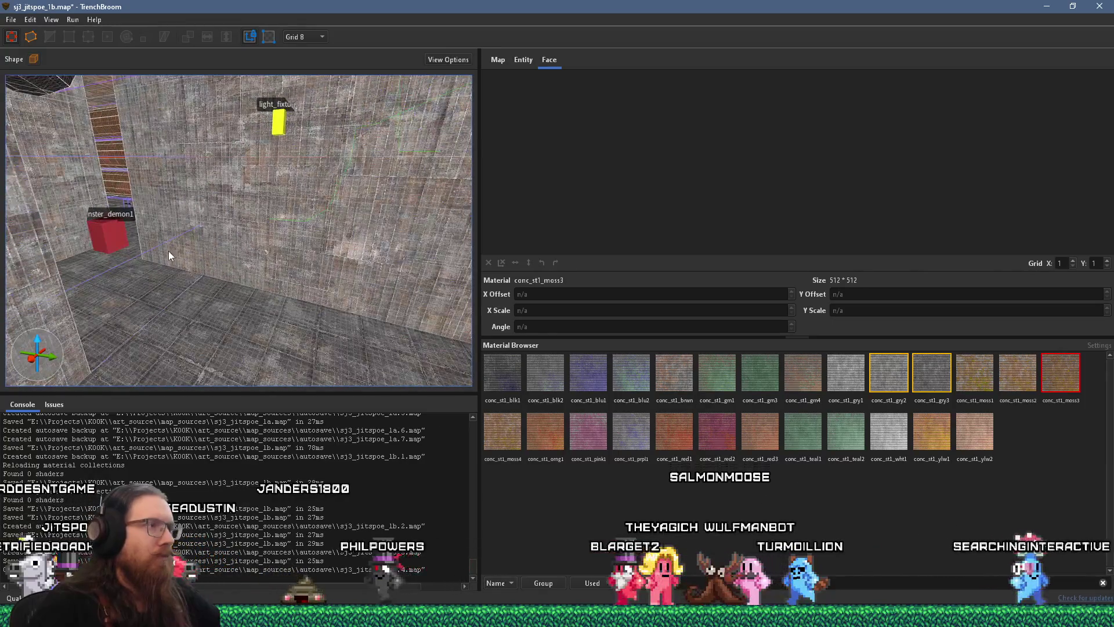
pyautogui.hotkey('alt', 'Tab')
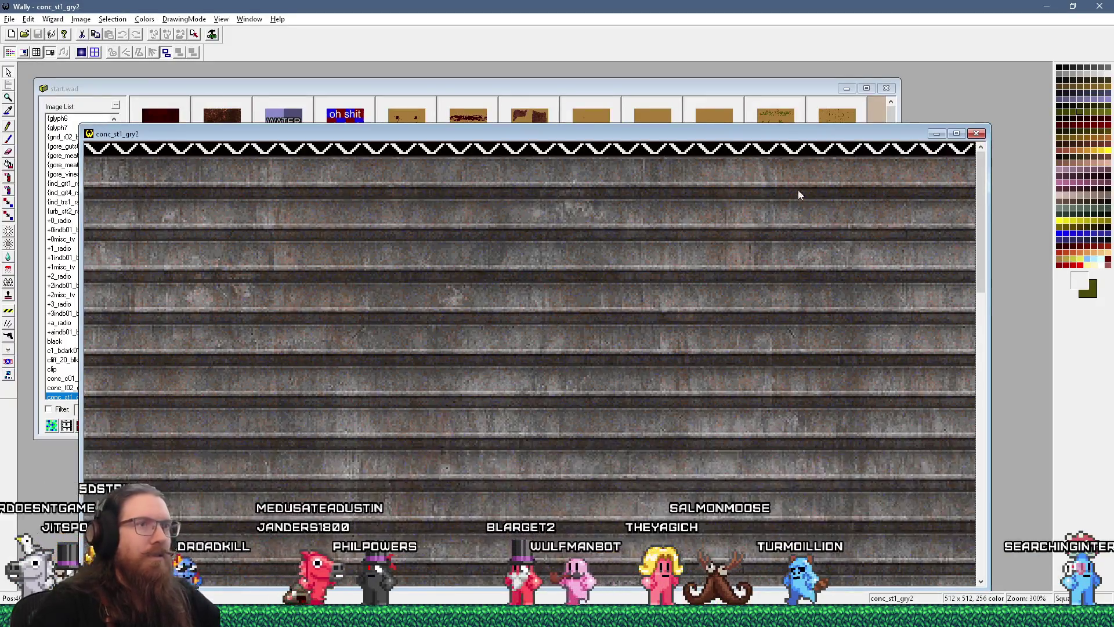
# Step: Close conc_st1_gry2 and preview the +2_radio and +a_radio textures from start.wad
pyautogui.click(976, 134)
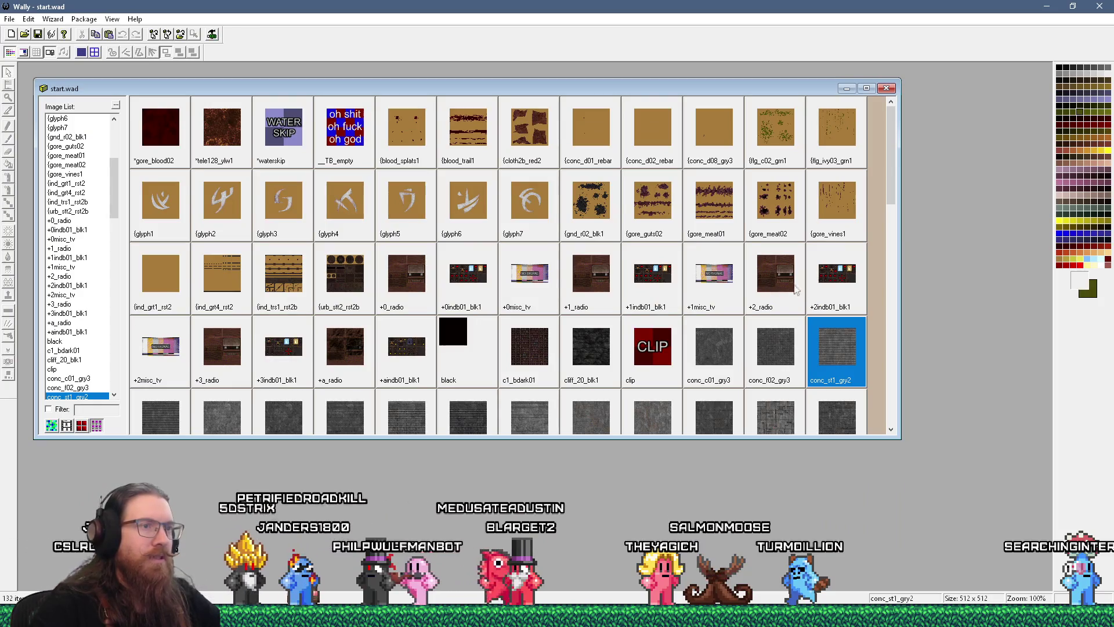
pyautogui.doubleClick(770, 263)
pyautogui.hotkey('ctrl', 'F4')
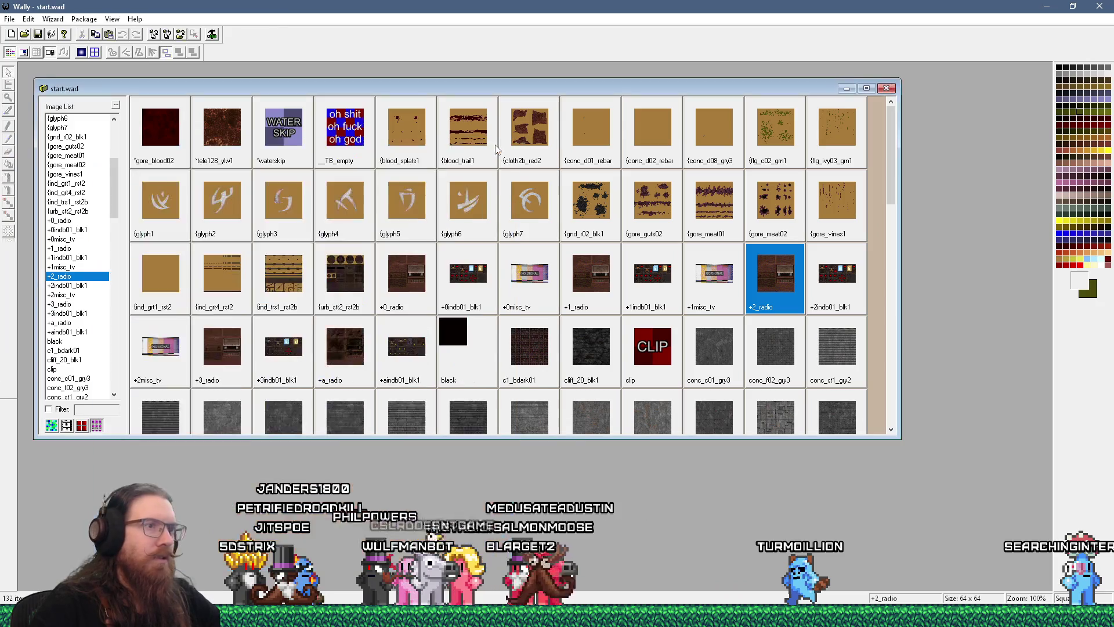
pyautogui.doubleClick(357, 343)
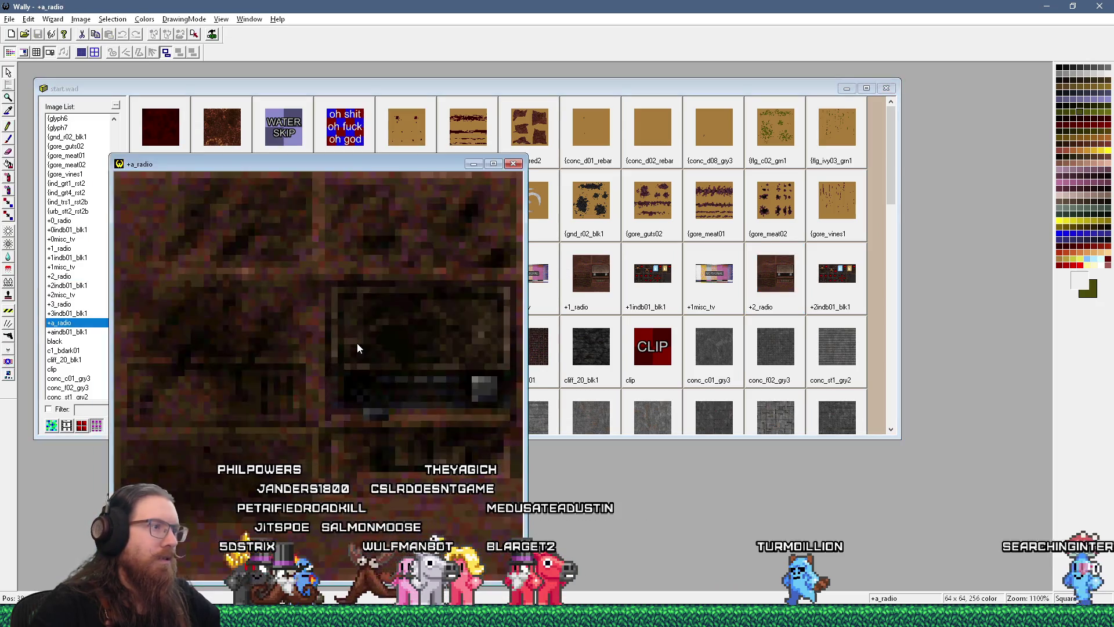
pyautogui.click(517, 165)
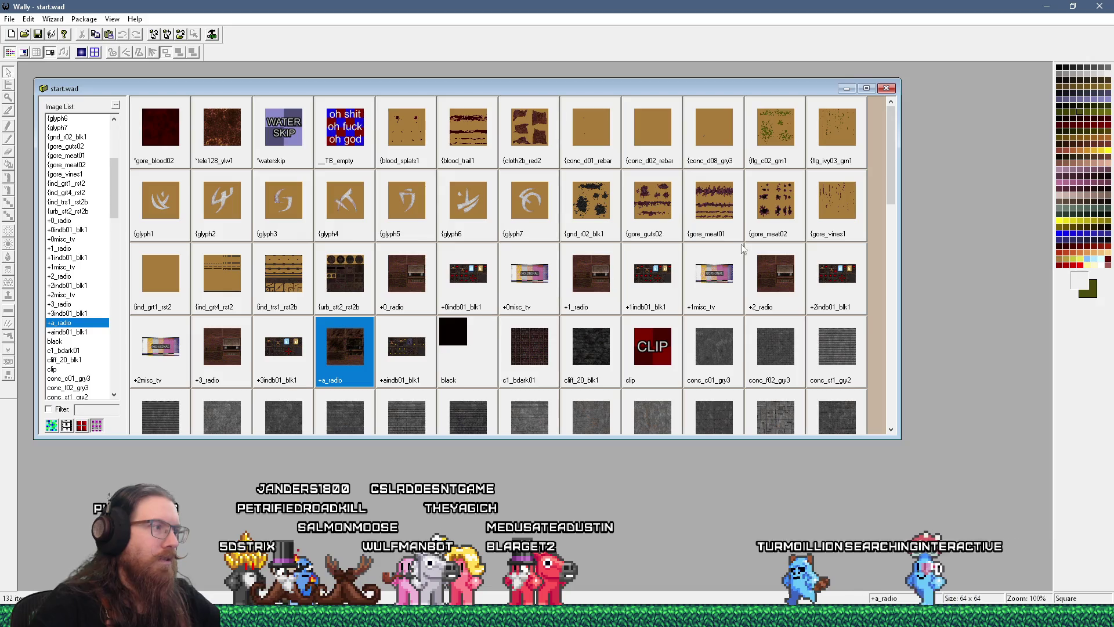
# Step: Preview the 512×512 conc_w17_gry3, then open gore_meat01 in its own window
pyautogui.moveTo(887, 183); pyautogui.dragTo(888, 226)
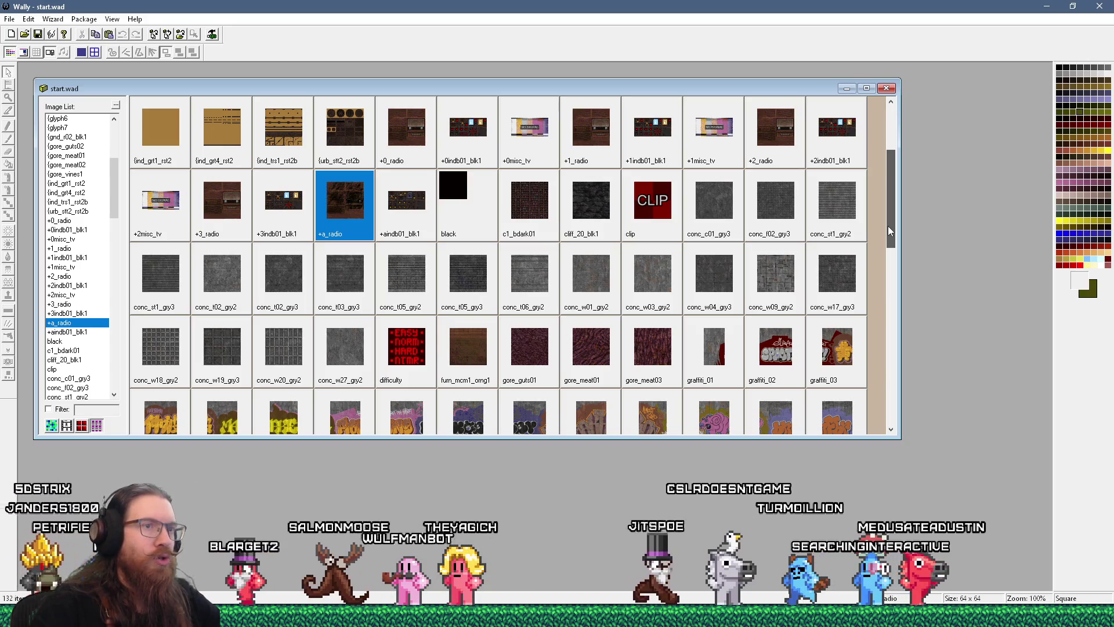
pyautogui.doubleClick(841, 277)
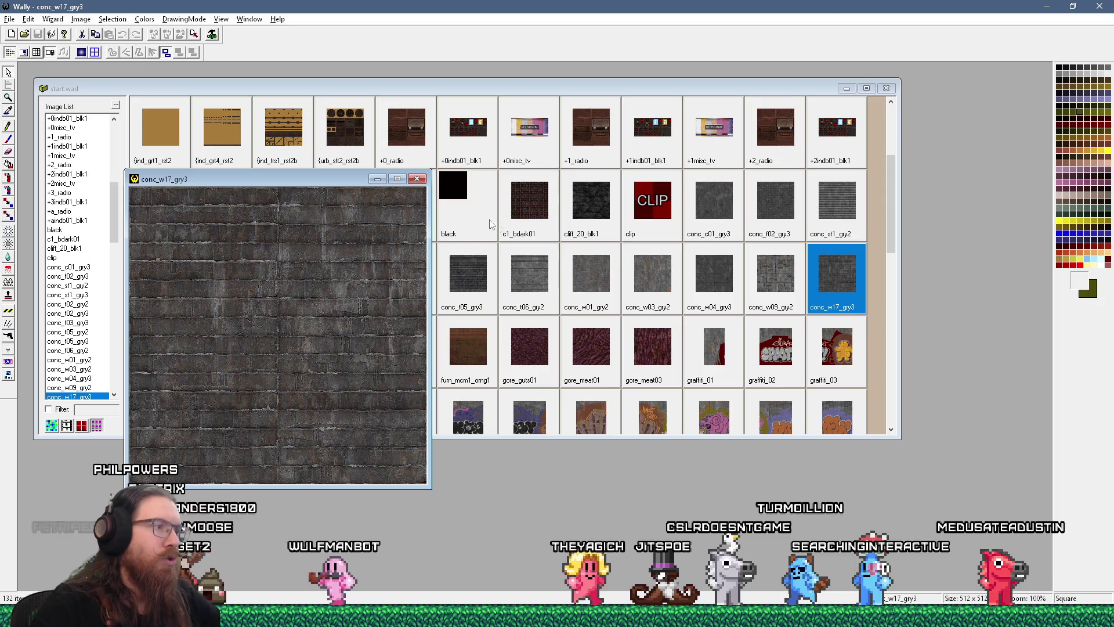
pyautogui.click(418, 179)
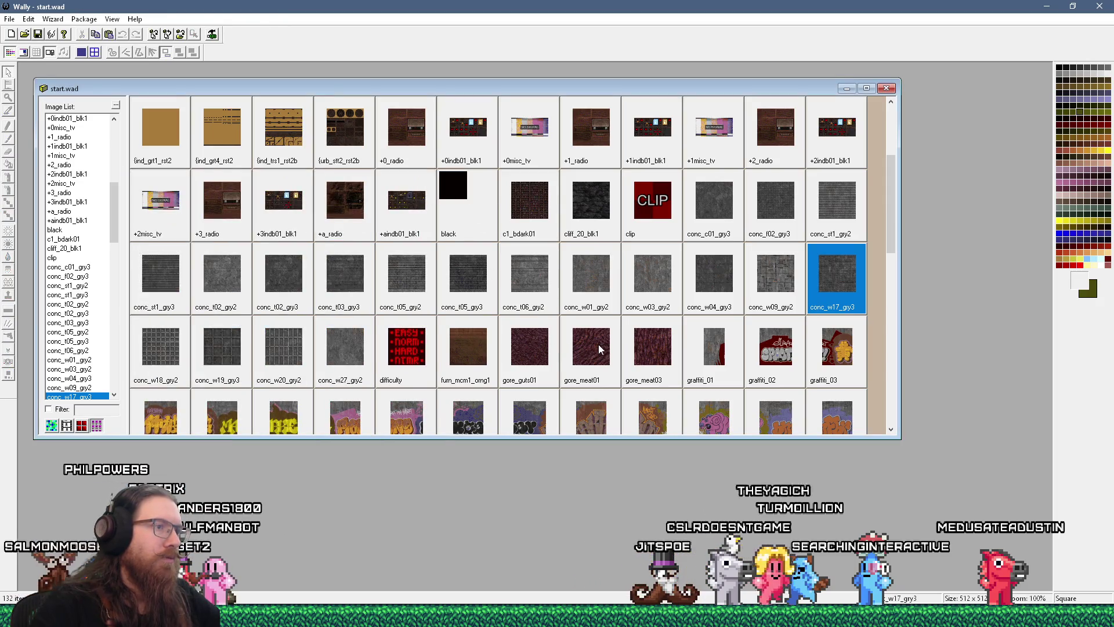
pyautogui.doubleClick(600, 349)
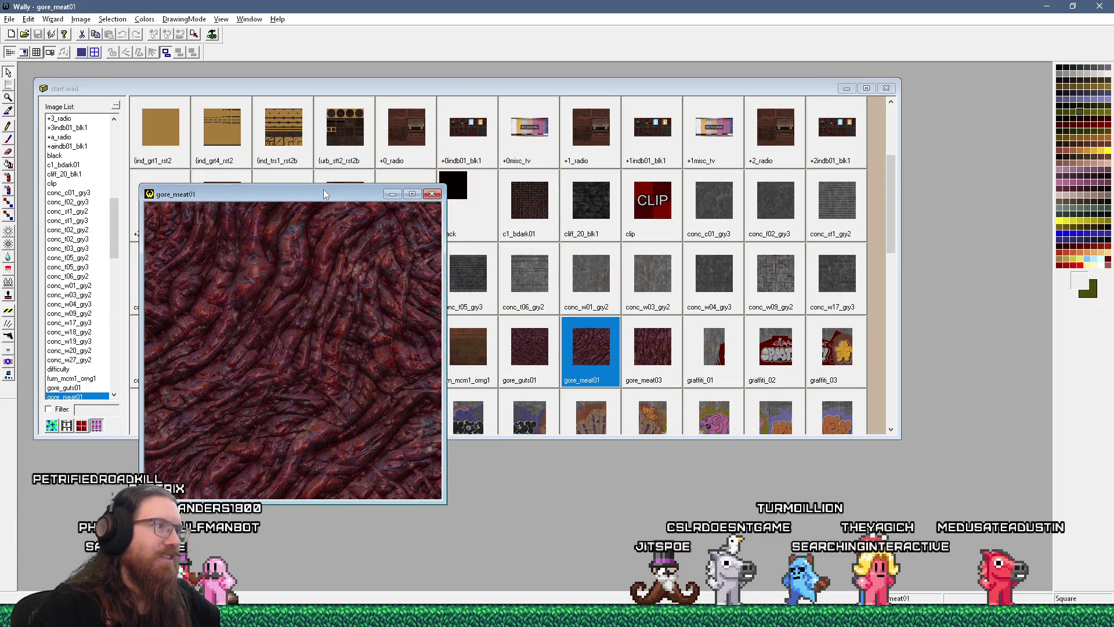
# Step: Move and enlarge the gore_meat01 window, zoom out twice to see it whole, then close it
pyautogui.moveTo(323, 193); pyautogui.dragTo(388, 73)
pyautogui.moveTo(519, 375); pyautogui.dragTo(790, 378)
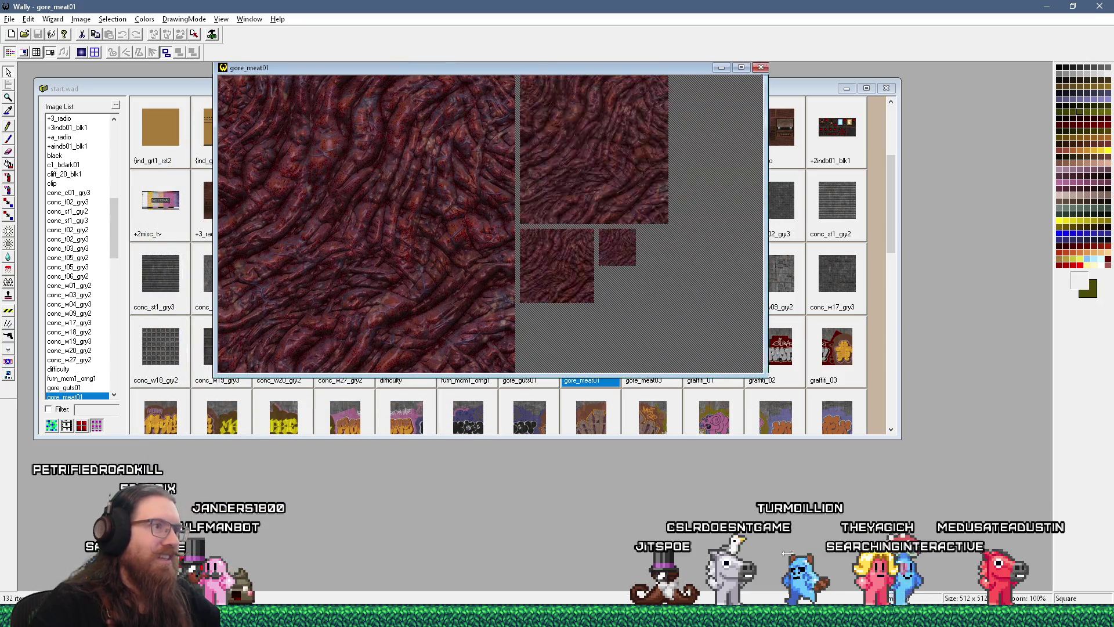
pyautogui.moveTo(557, 376); pyautogui.dragTo(540, 531)
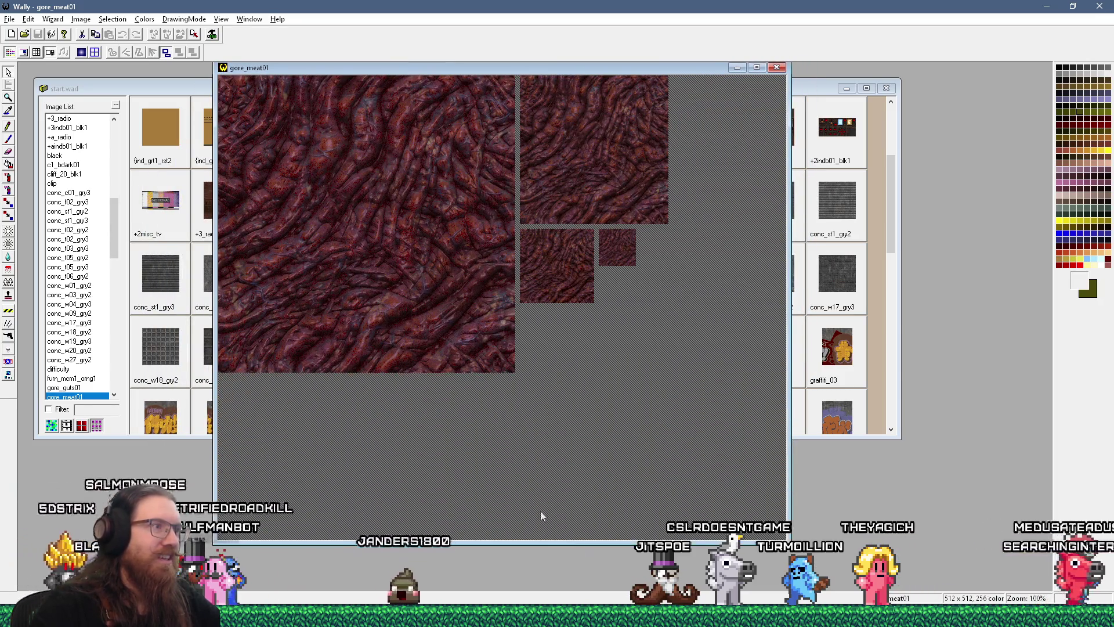
pyautogui.scroll(2, 303, 259)
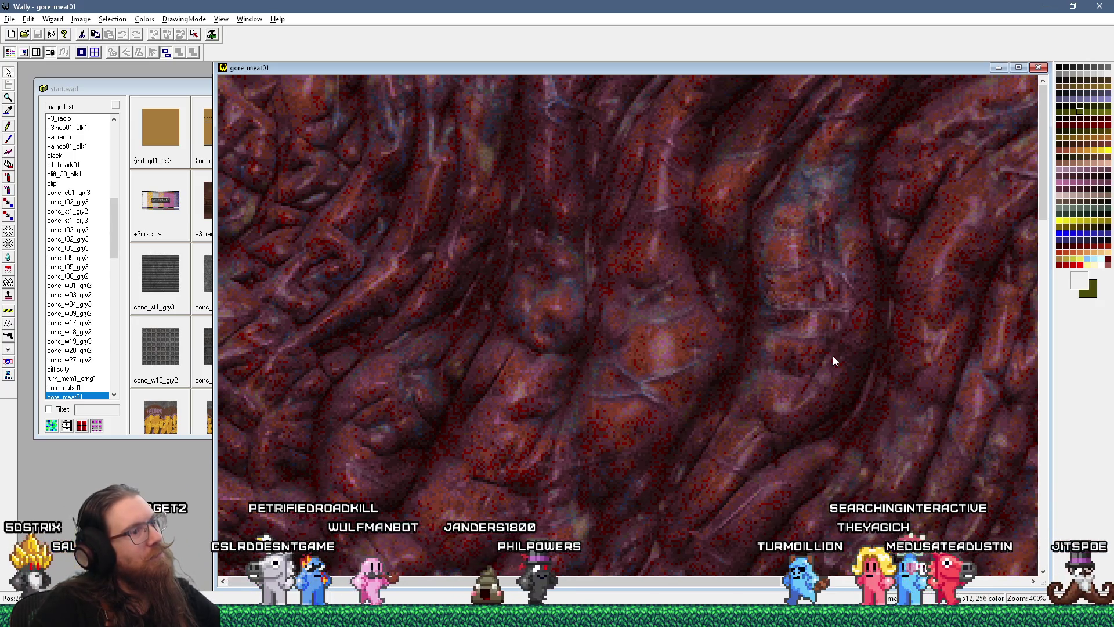
pyautogui.press('-')
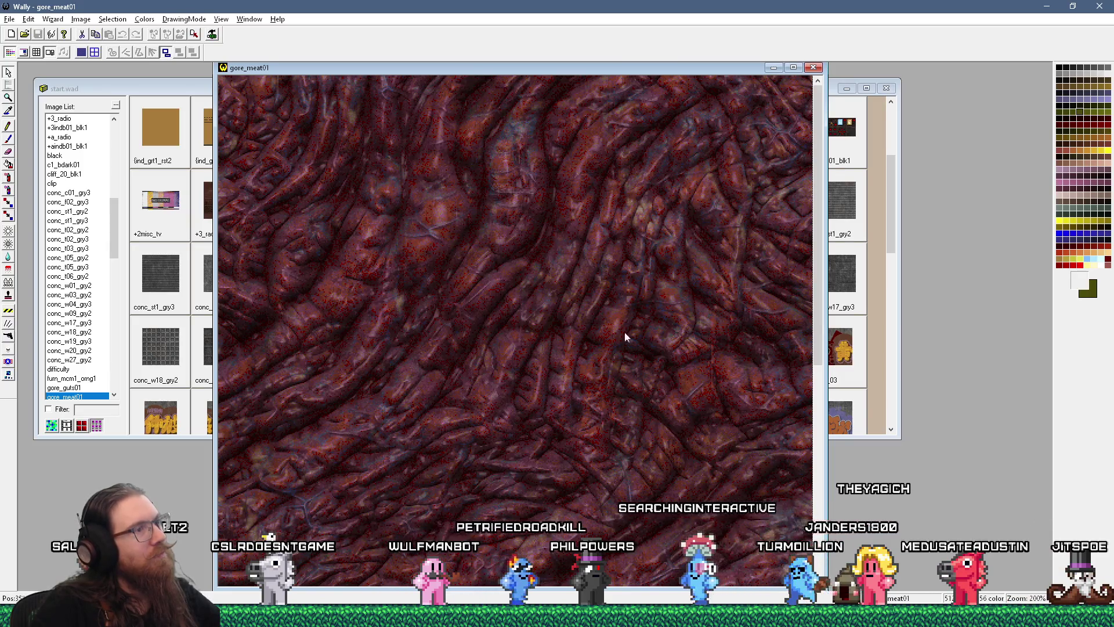
pyautogui.press('-')
pyautogui.click(438, 69)
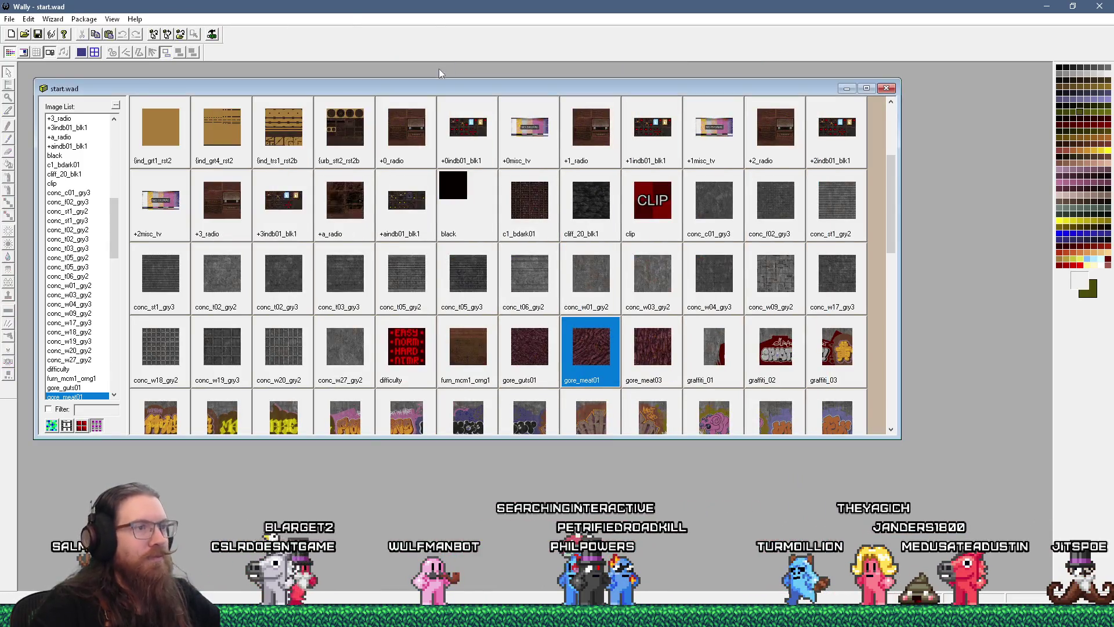
# Step: Open furn_mcm1_orng1 in an enlarged window, scroll through its furniture panels, then close it
pyautogui.doubleClick(477, 351)
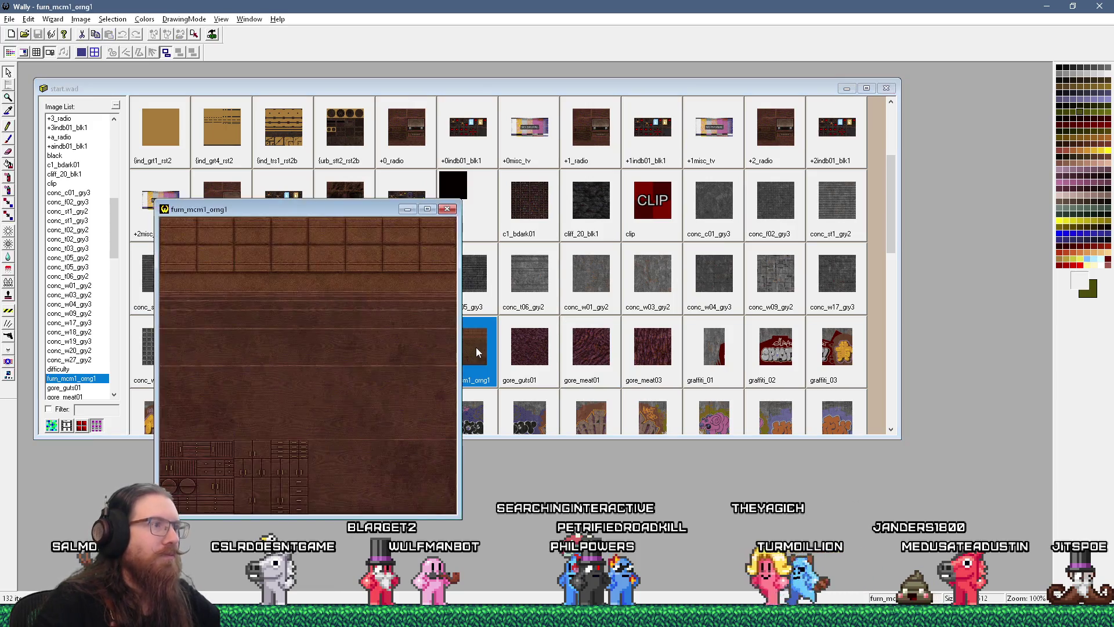
pyautogui.moveTo(345, 208); pyautogui.dragTo(380, 106)
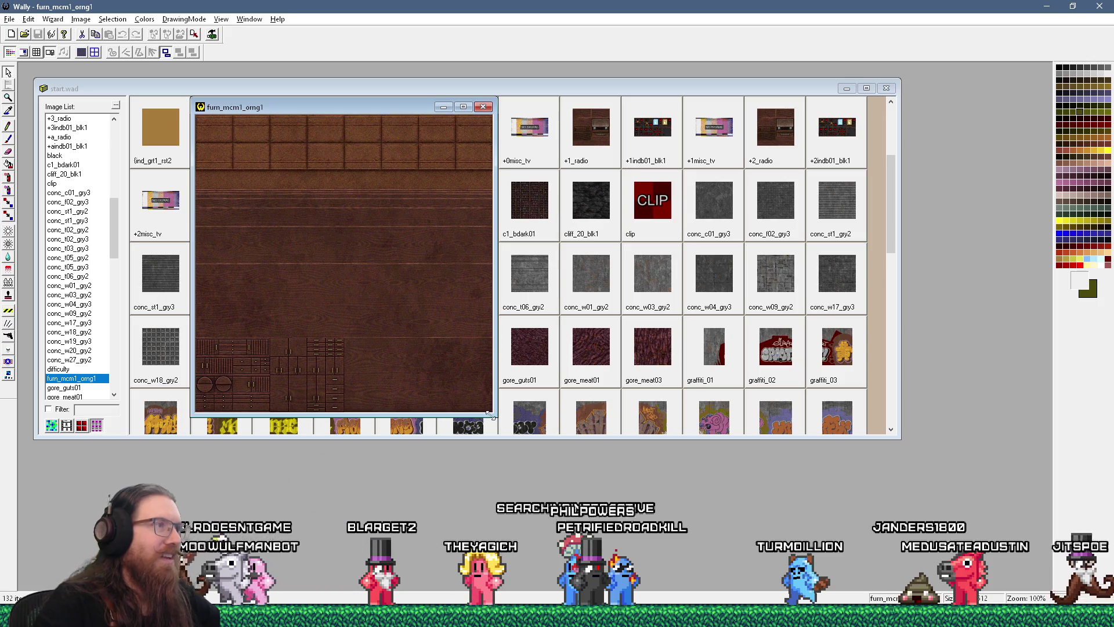
pyautogui.moveTo(490, 415)
pyautogui.mouseDown()
pyautogui.moveTo(754, 546)
pyautogui.moveTo(846, 566)
pyautogui.mouseUp()
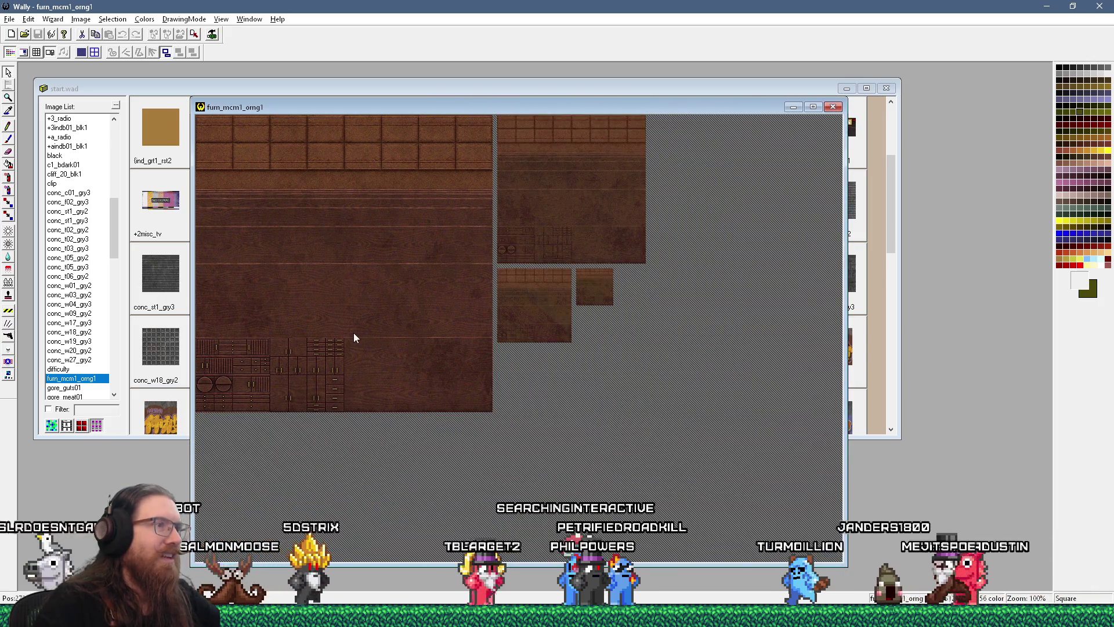
pyautogui.scroll(3, 355, 336)
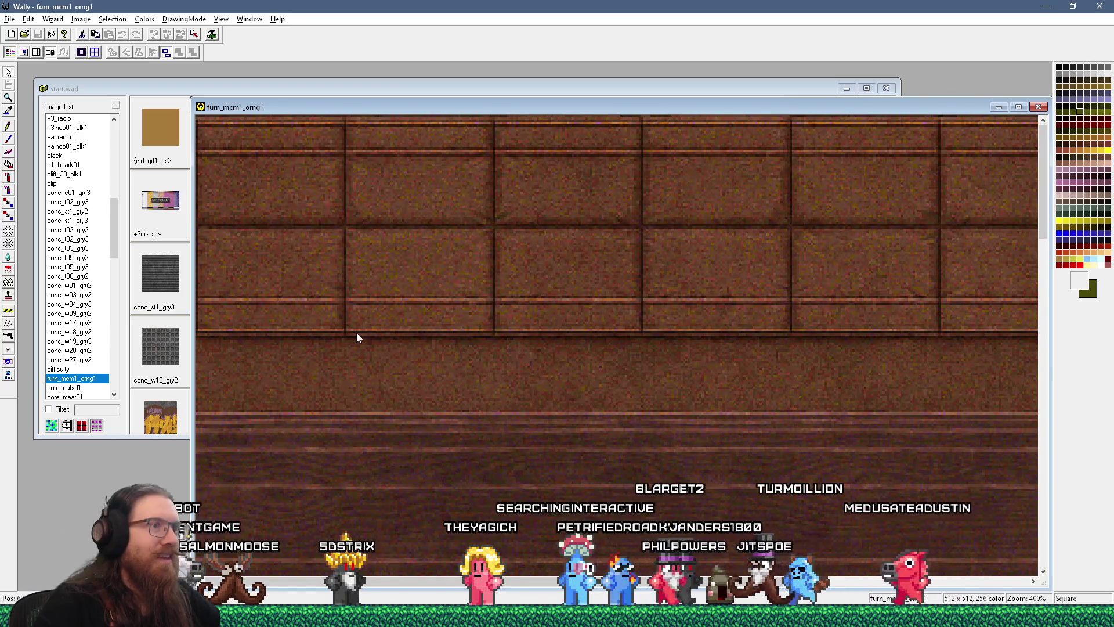
pyautogui.scroll(-1, 357, 336)
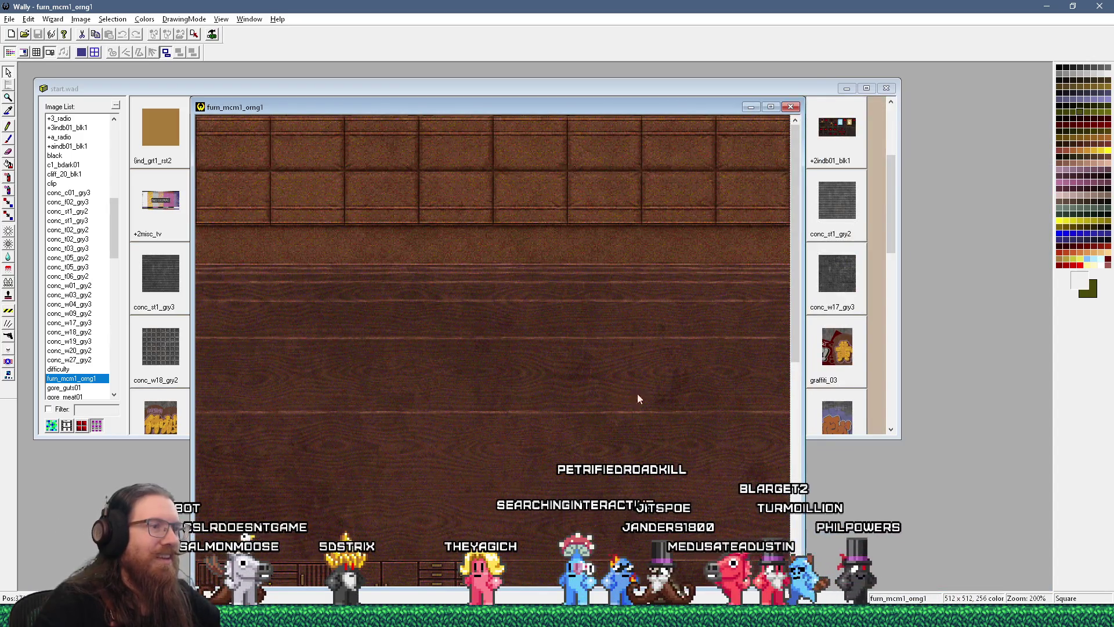
pyautogui.moveTo(799, 319)
pyautogui.mouseDown()
pyautogui.moveTo(799, 535)
pyautogui.moveTo(802, 458)
pyautogui.mouseUp()
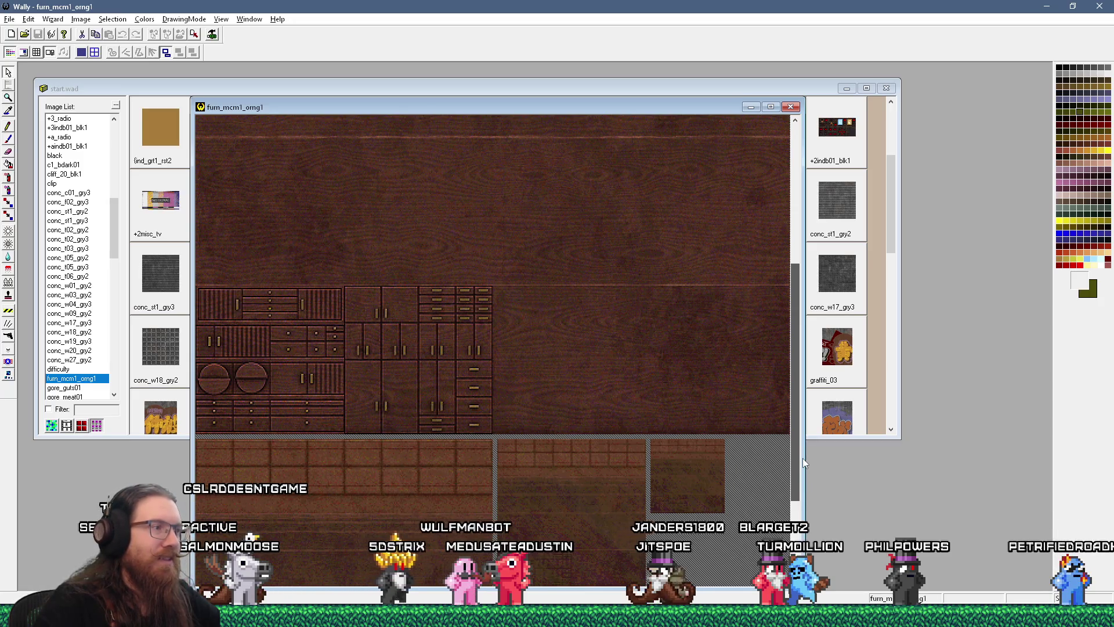
pyautogui.moveTo(803, 463); pyautogui.dragTo(798, 361)
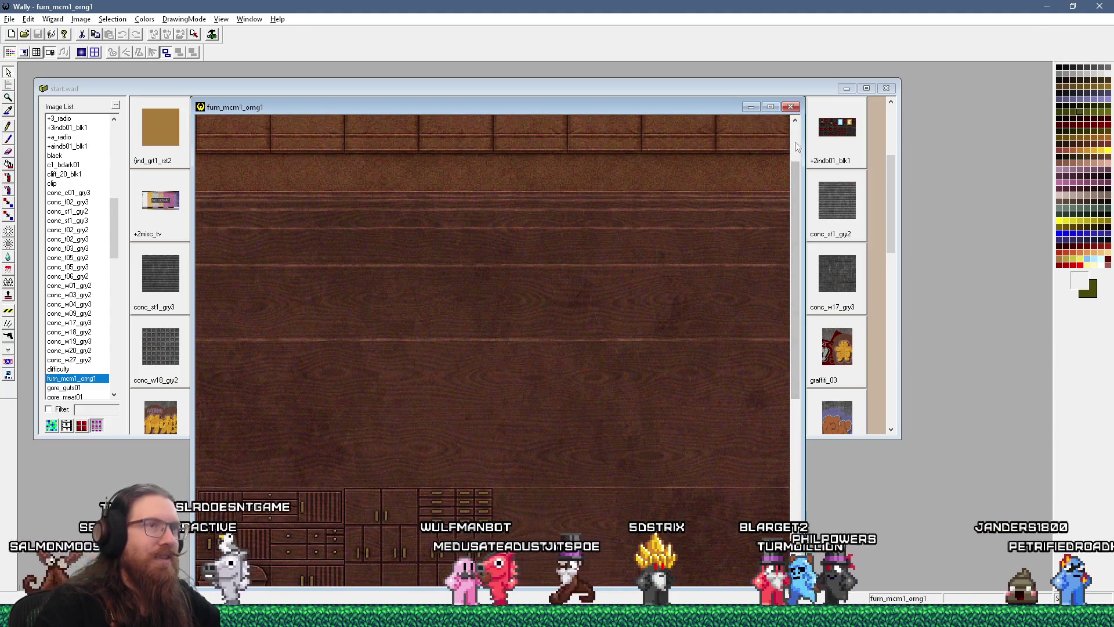
pyautogui.hotkey('ctrl', 'F4')
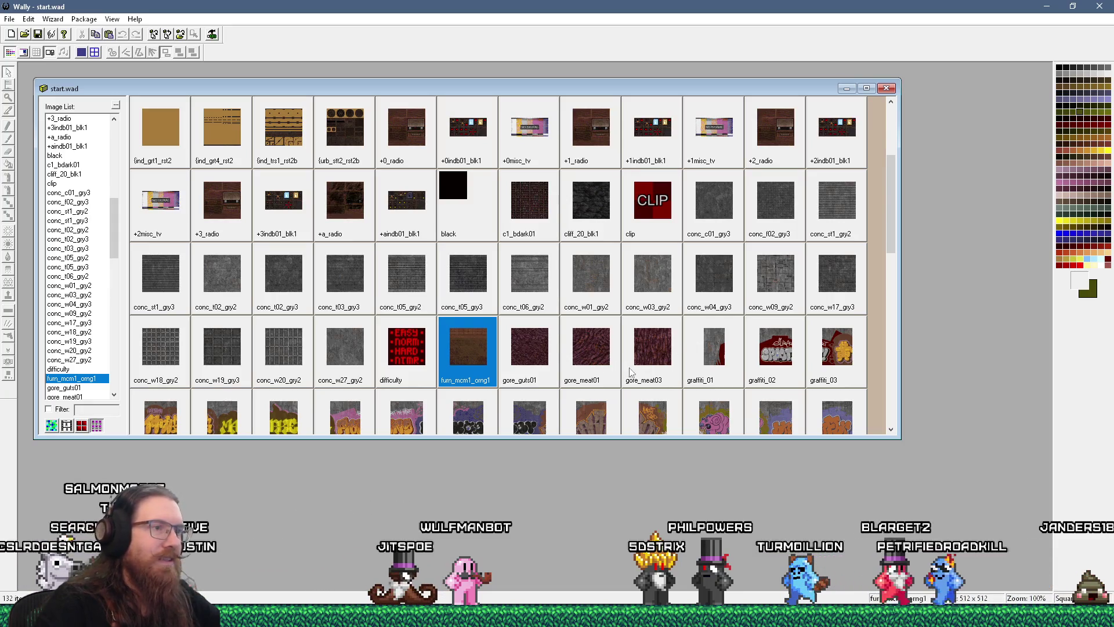
# Step: Copy start.wad's 1024×1024 grs1_grn1 ground texture and show the File menu's recent WADs
pyautogui.click(676, 360)
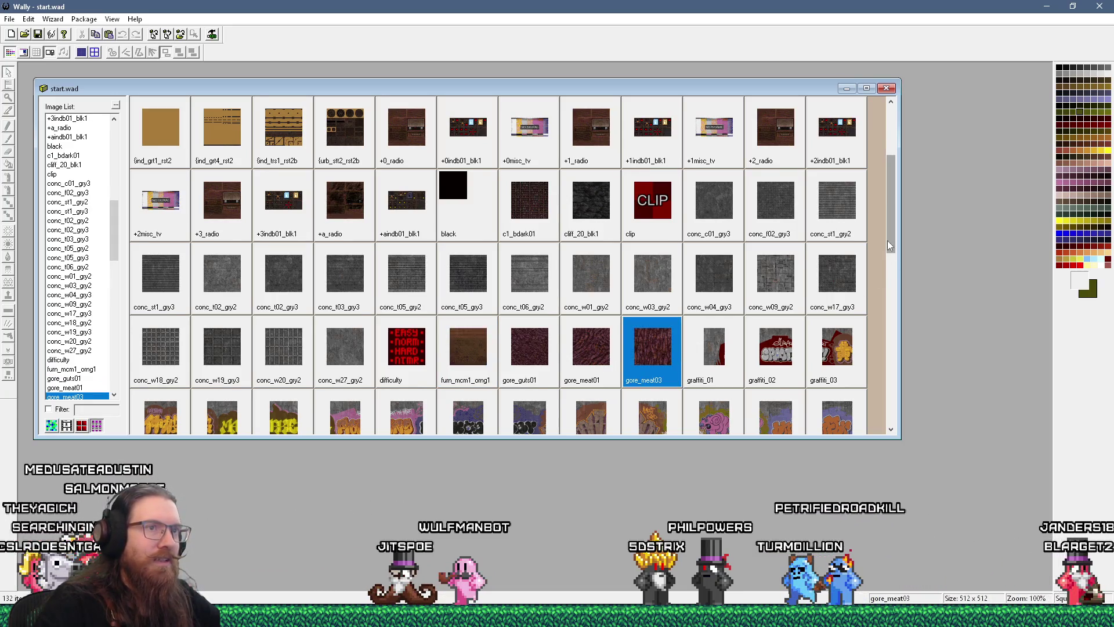
pyautogui.moveTo(887, 240); pyautogui.dragTo(887, 313)
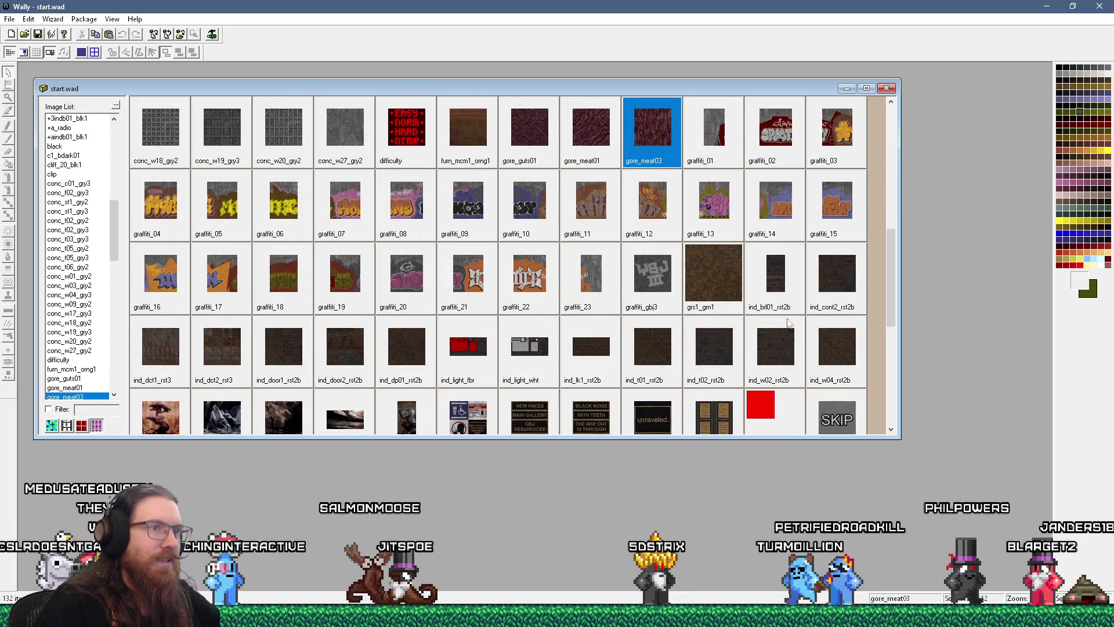
pyautogui.click(704, 290)
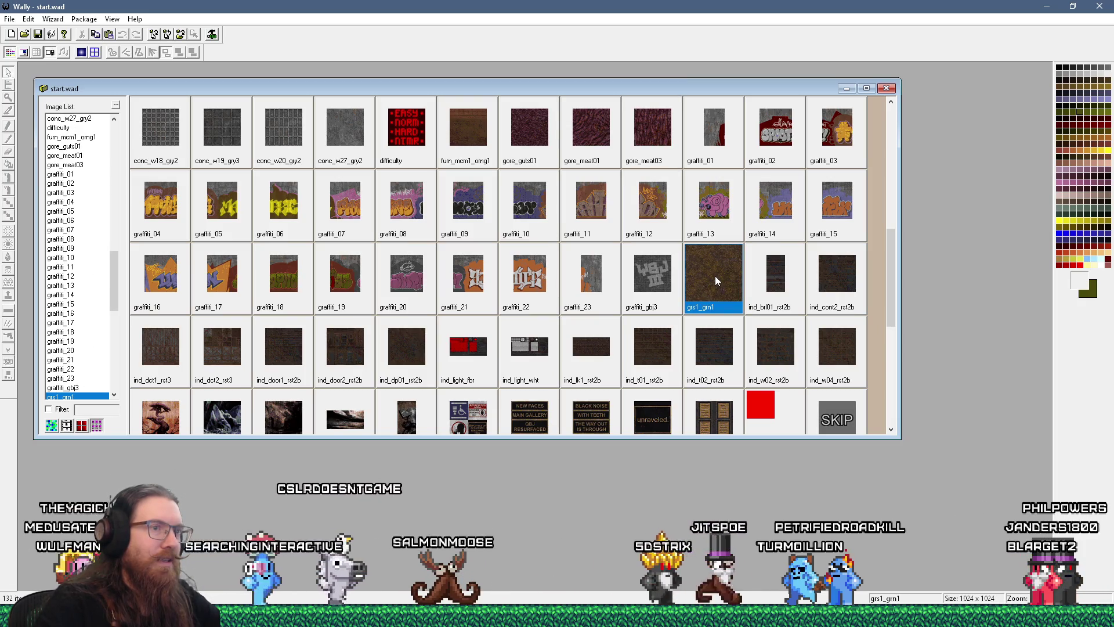
pyautogui.rightClick(714, 276)
pyautogui.click(773, 342)
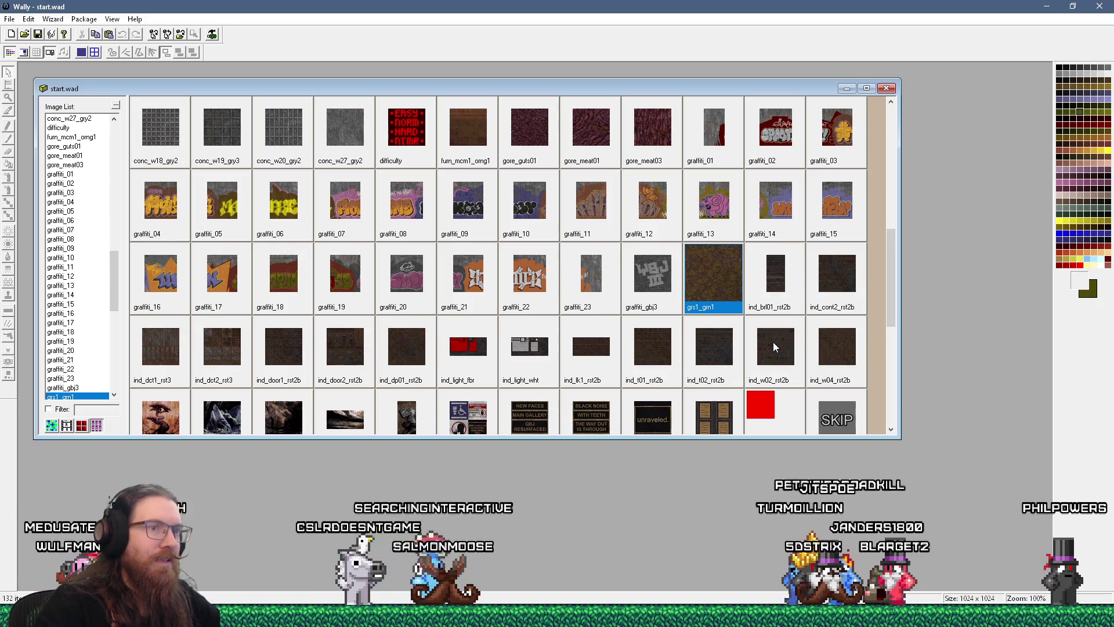
pyautogui.press('alt')
pyautogui.click(9, 19)
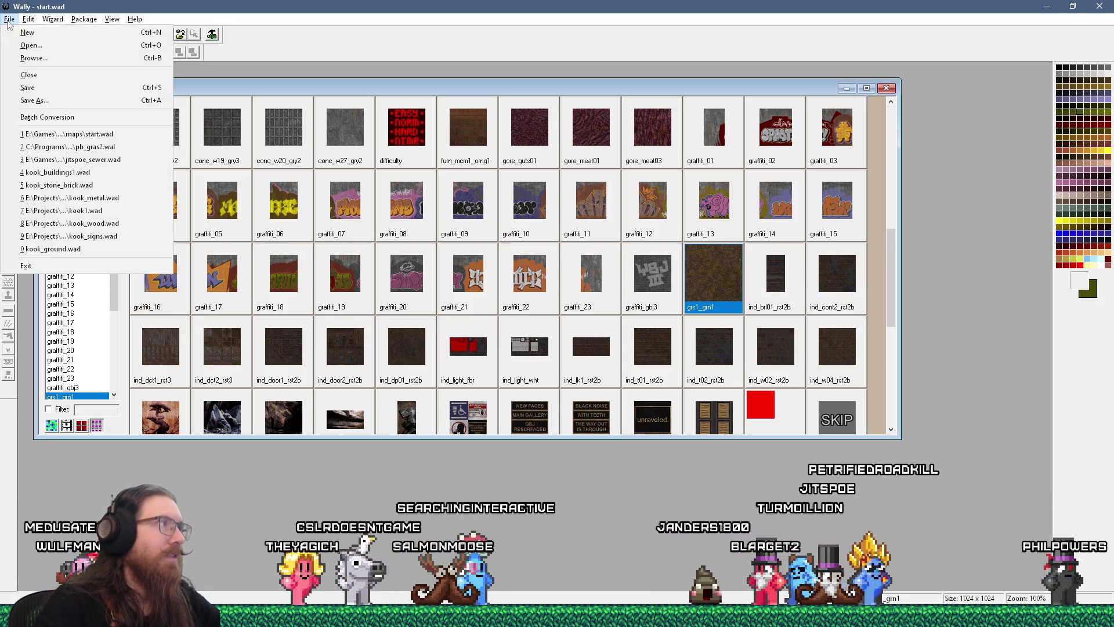
# Step: Open jitspoe_sewer.wad from recent files; a first Paste As New attempt is cancelled
pyautogui.click(110, 159)
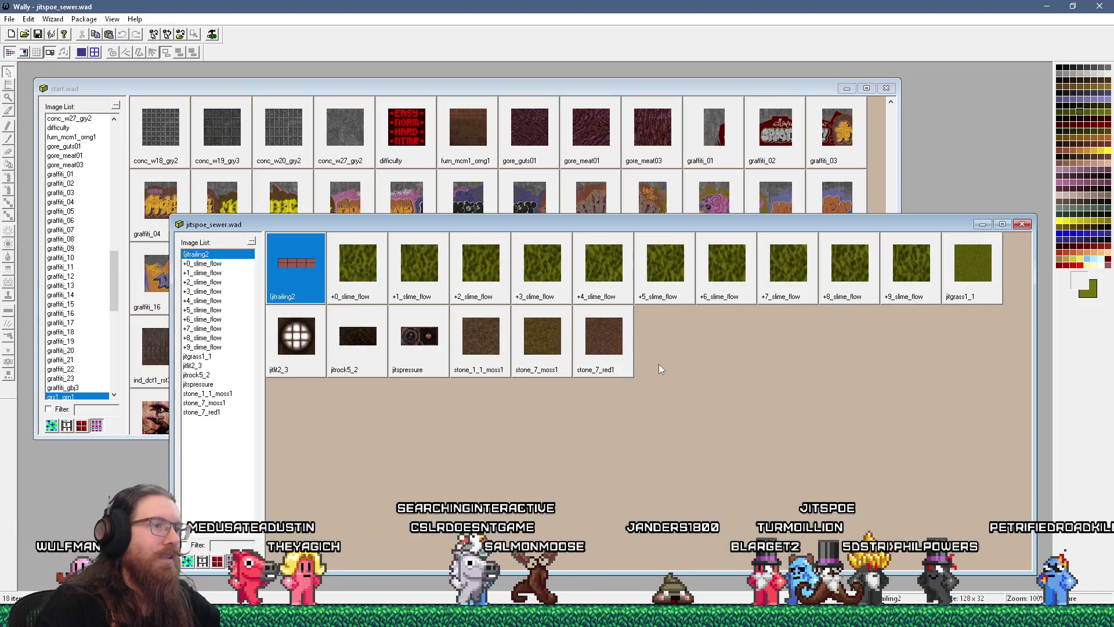
pyautogui.rightClick(665, 352)
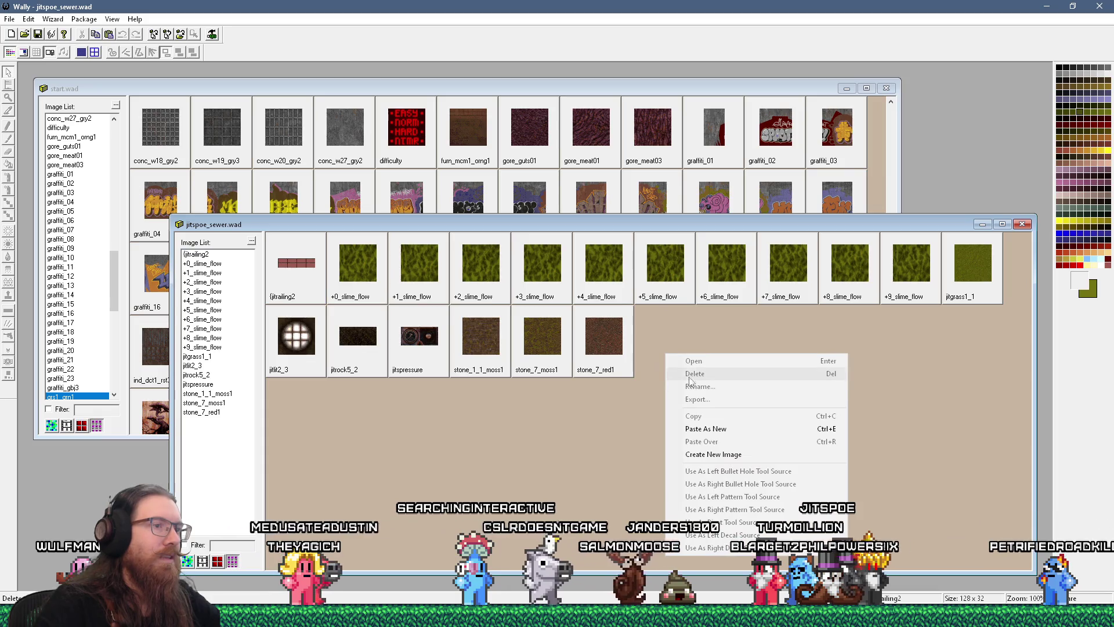
pyautogui.click(719, 429)
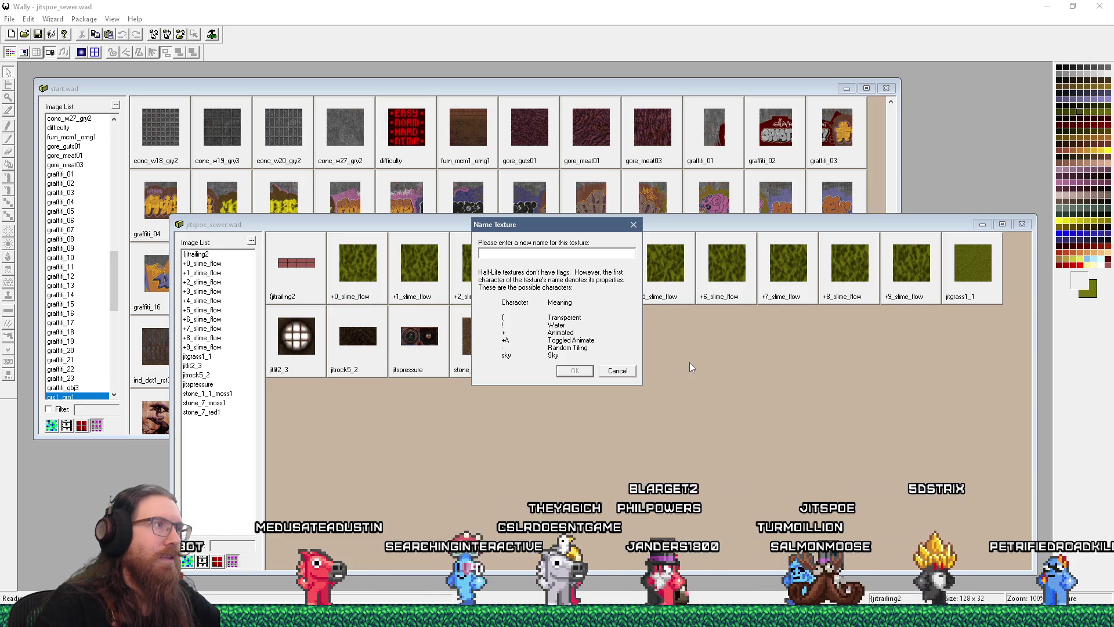
pyautogui.press('Escape')
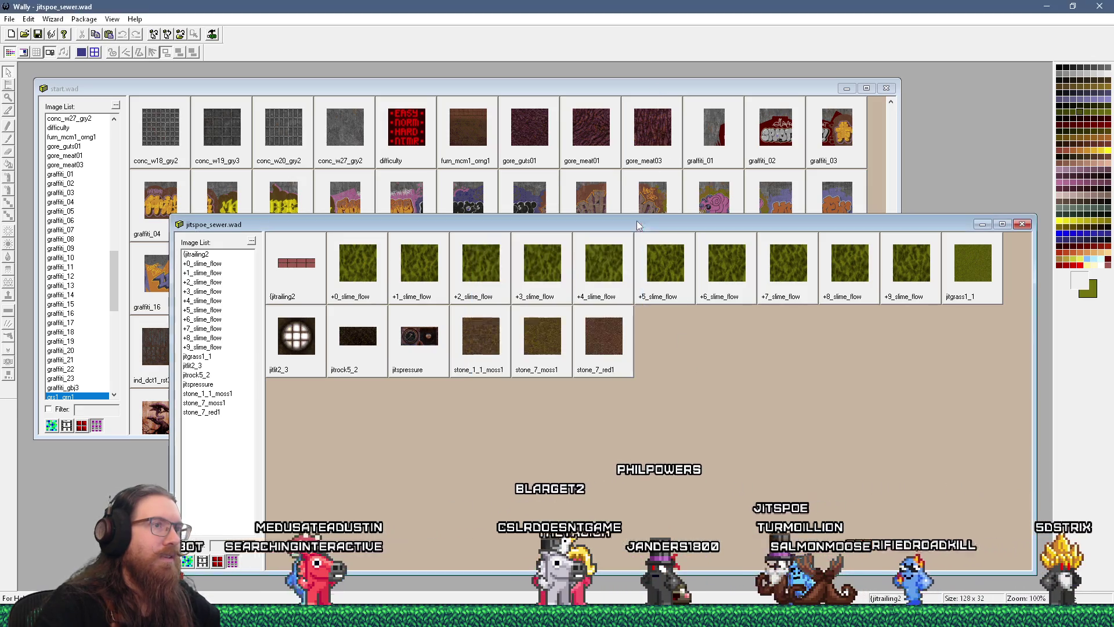
# Step: Re-copy grs1_grn1, paste it into jitspoe_sewer.wad as grs_grn1, and open it enlarged
pyautogui.click(658, 93)
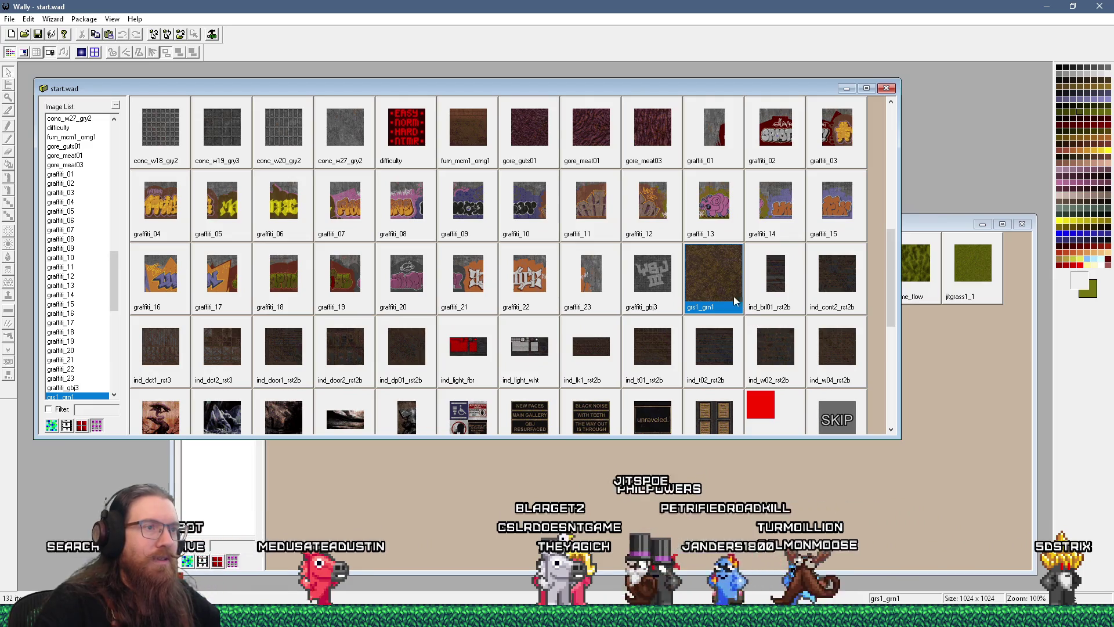
pyautogui.rightClick(721, 279)
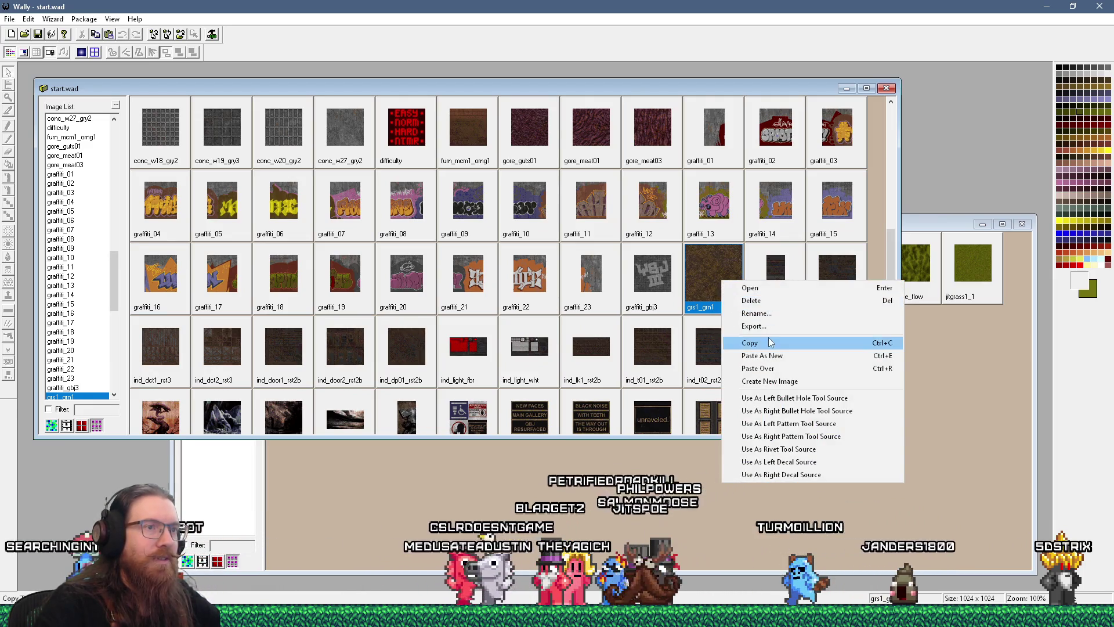
pyautogui.click(771, 343)
pyautogui.click(651, 477)
pyautogui.rightClick(701, 387)
pyautogui.click(754, 462)
pyautogui.write('grs_grn1')
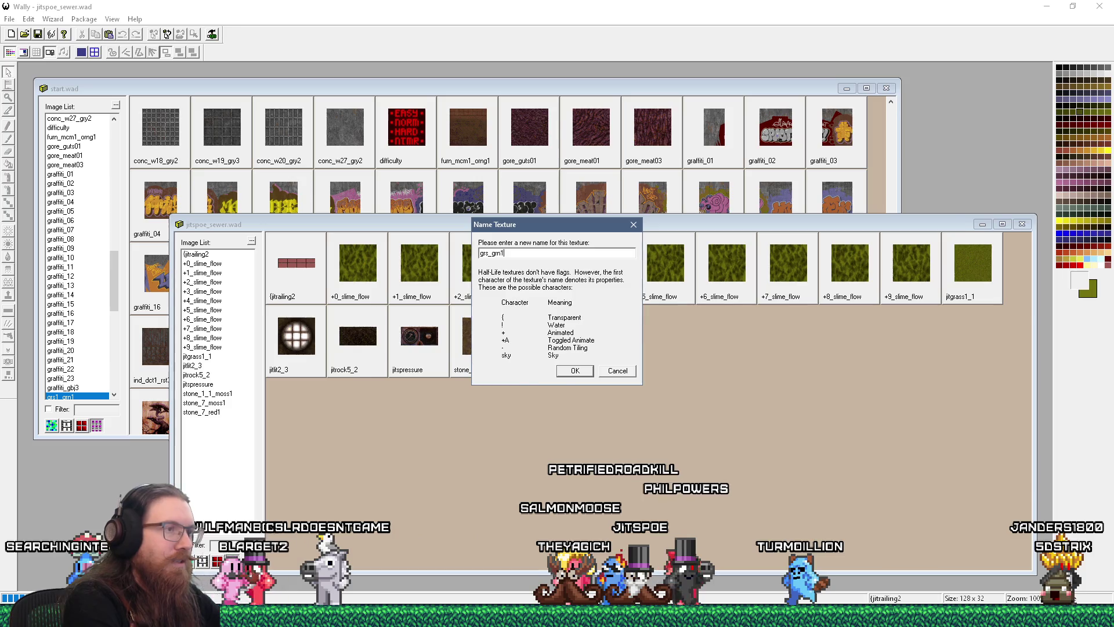
pyautogui.press('Return')
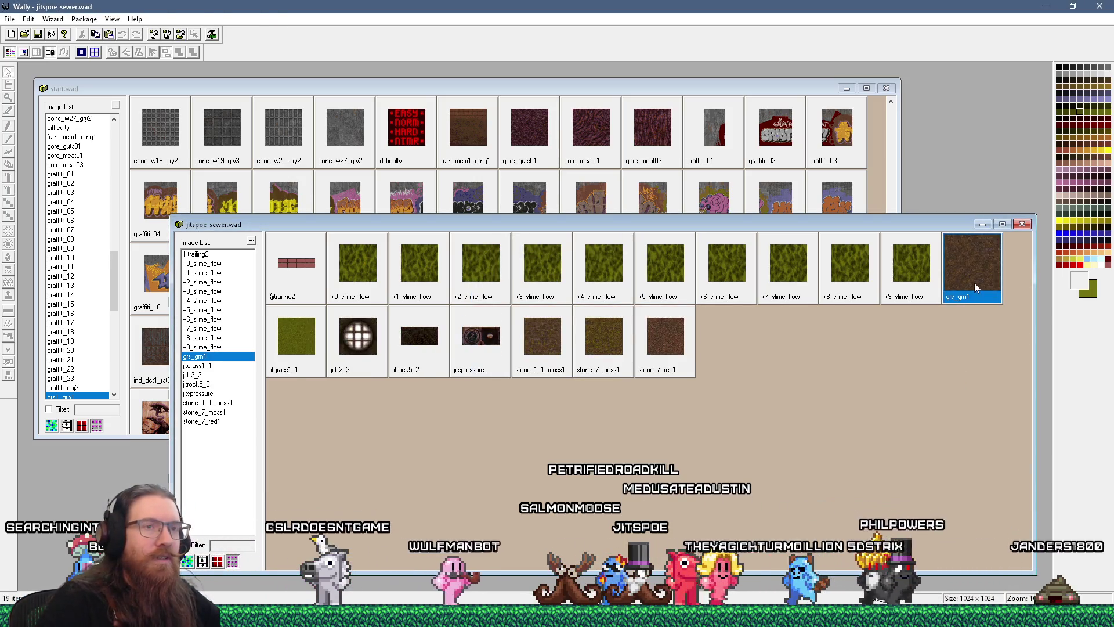
pyautogui.doubleClick(973, 283)
pyautogui.click(464, 240)
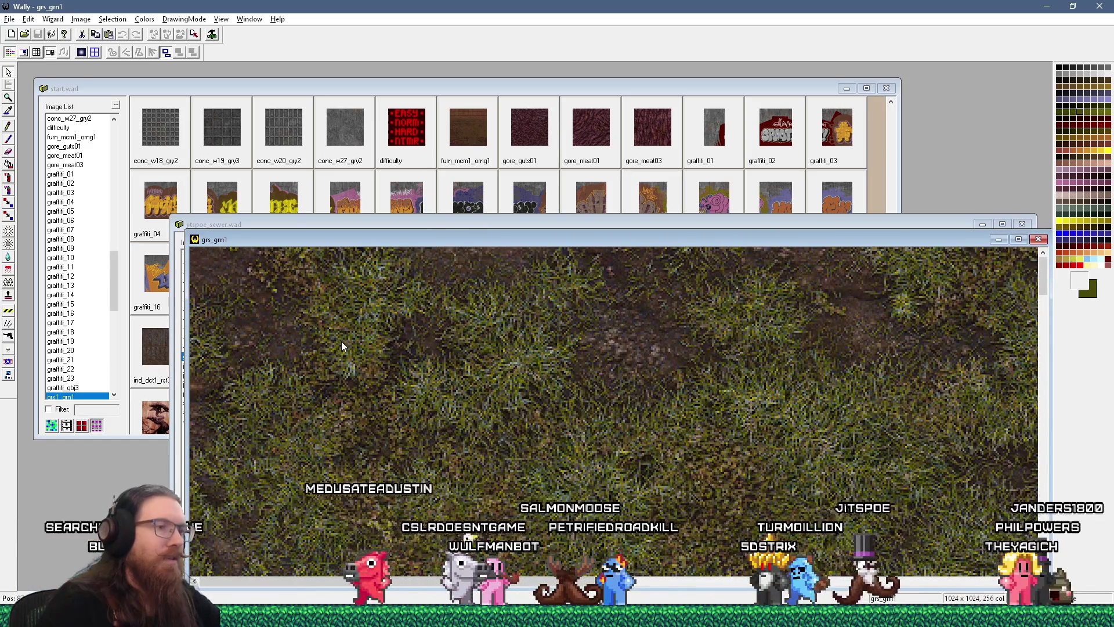
# Step: Zoom out and back in on grs_grn1, then close its window
pyautogui.press('-')
pyautogui.press('+')
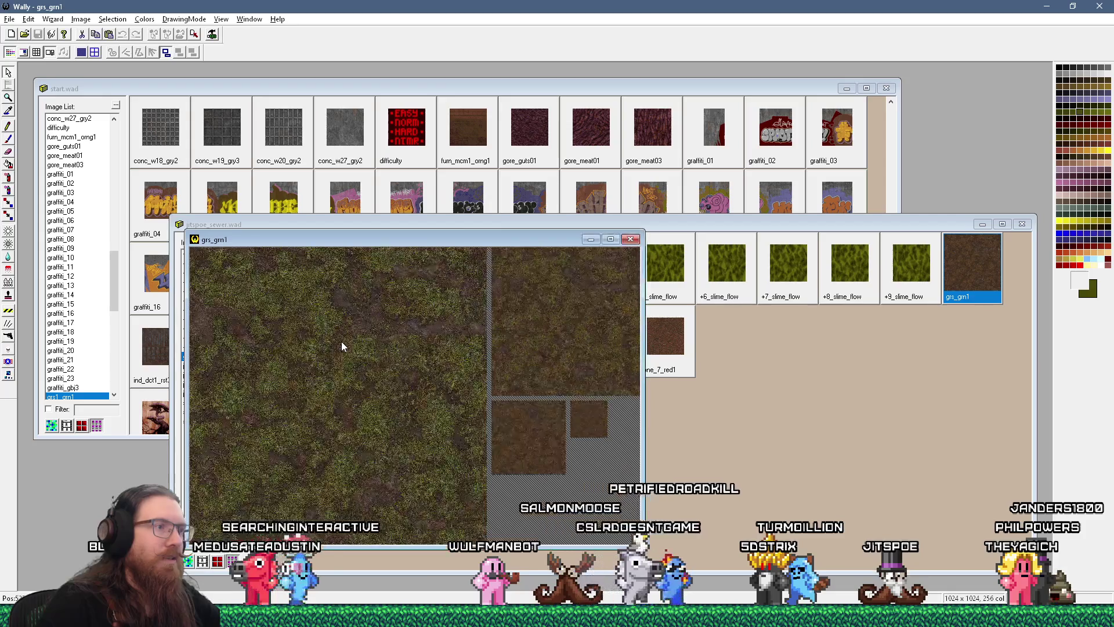
pyautogui.click(631, 239)
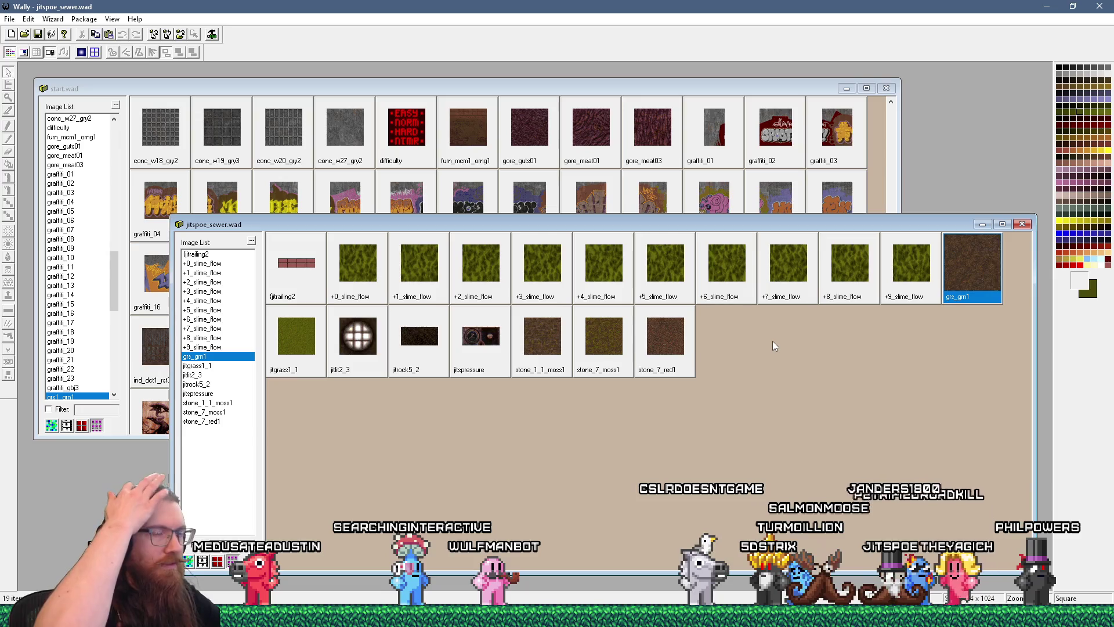
# Step: Preview the 256×256 jitgrass1_1 for comparison, select grs_grn1, and return to start.wad
pyautogui.doubleClick(310, 335)
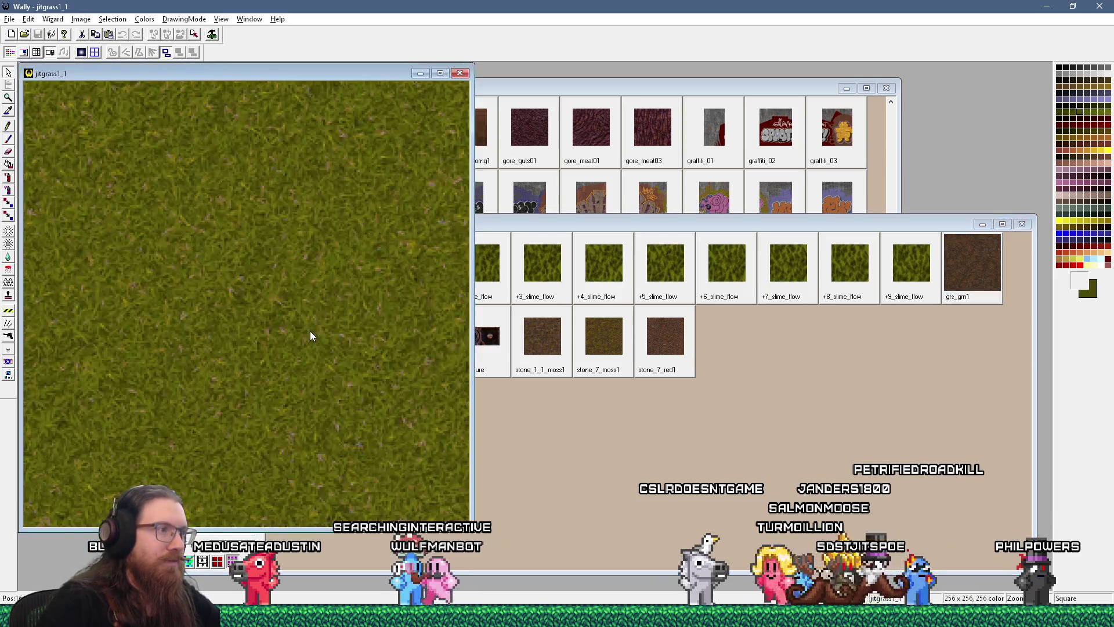
pyautogui.click(460, 73)
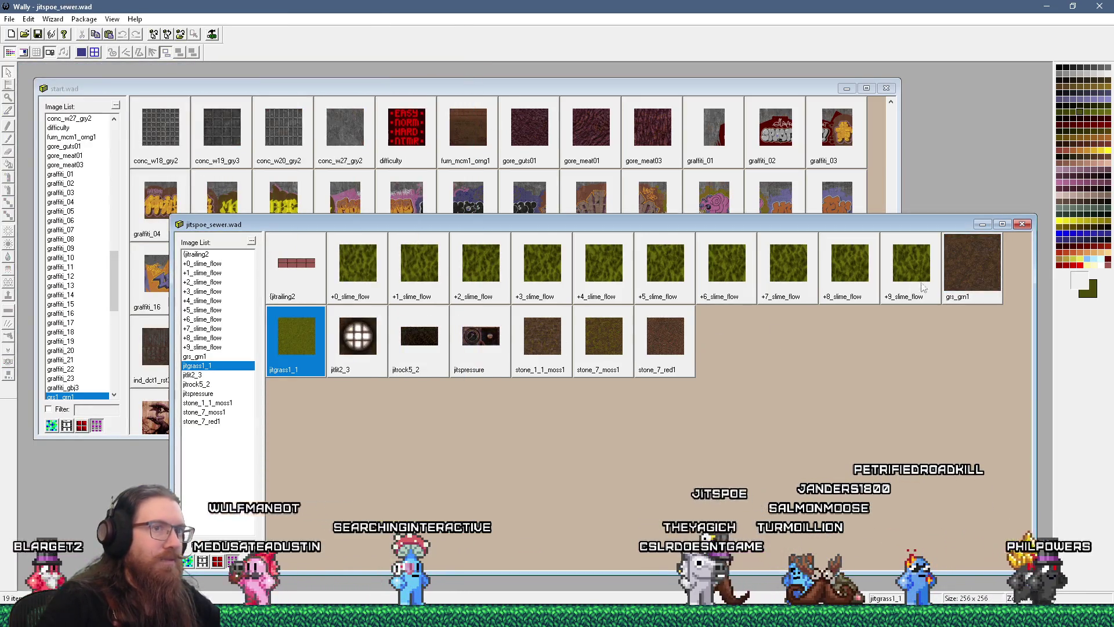
pyautogui.click(936, 274)
pyautogui.click(957, 267)
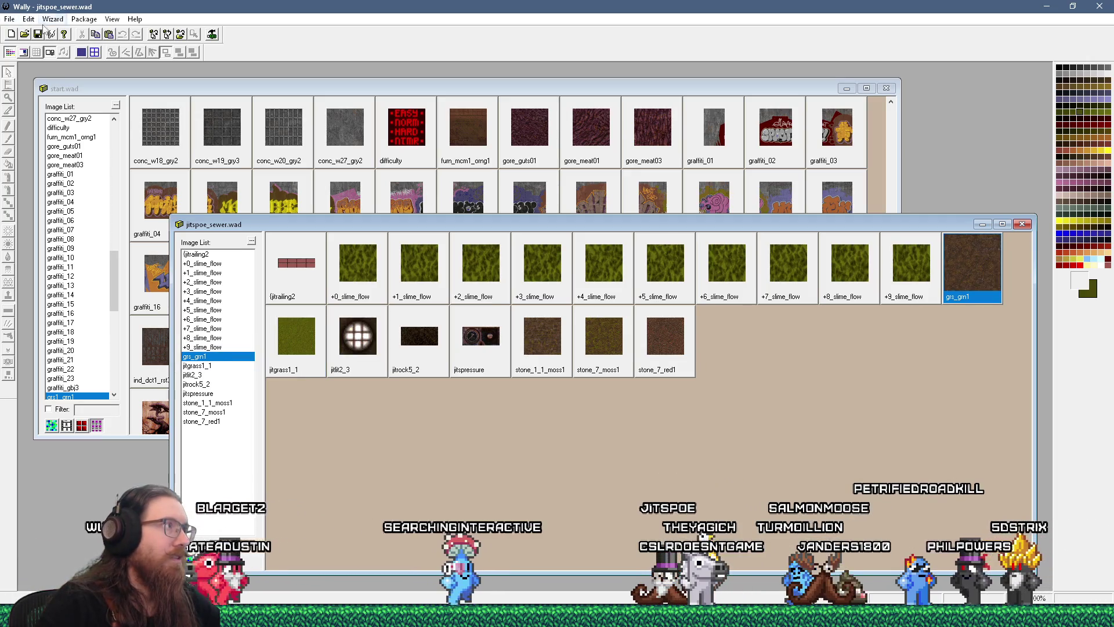
pyautogui.click(301, 87)
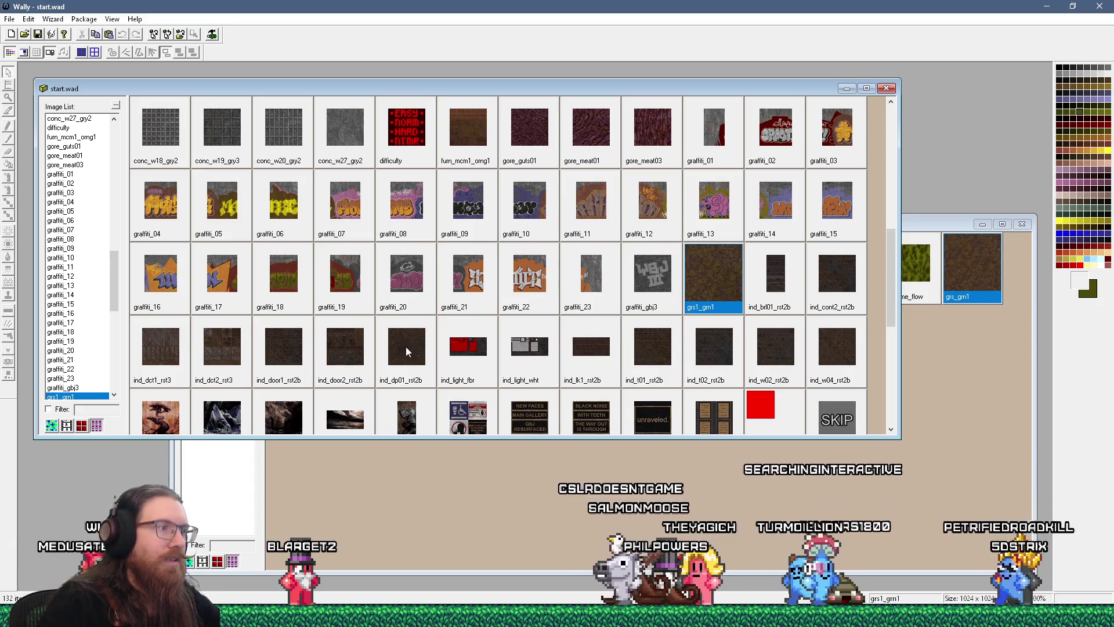
pyautogui.doubleClick(180, 345)
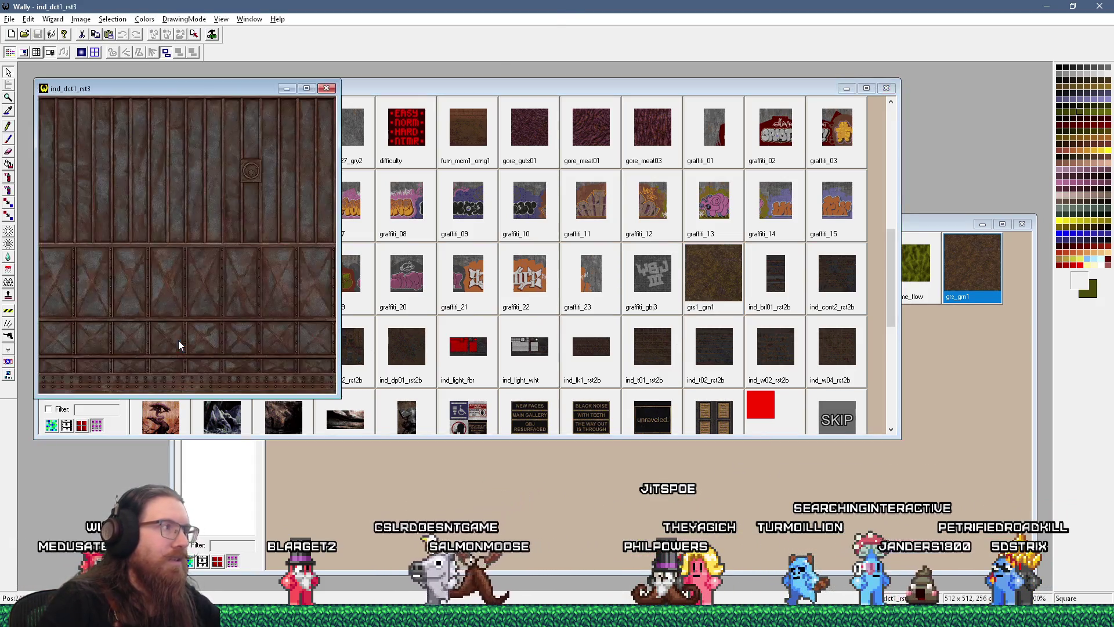
pyautogui.click(327, 89)
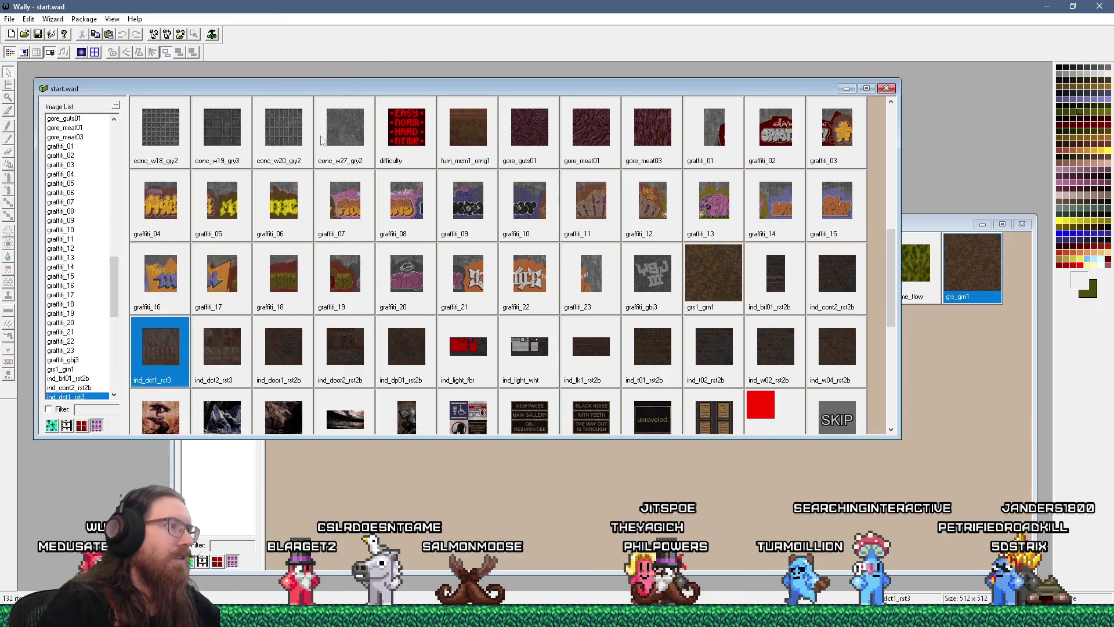
pyautogui.doubleClick(238, 368)
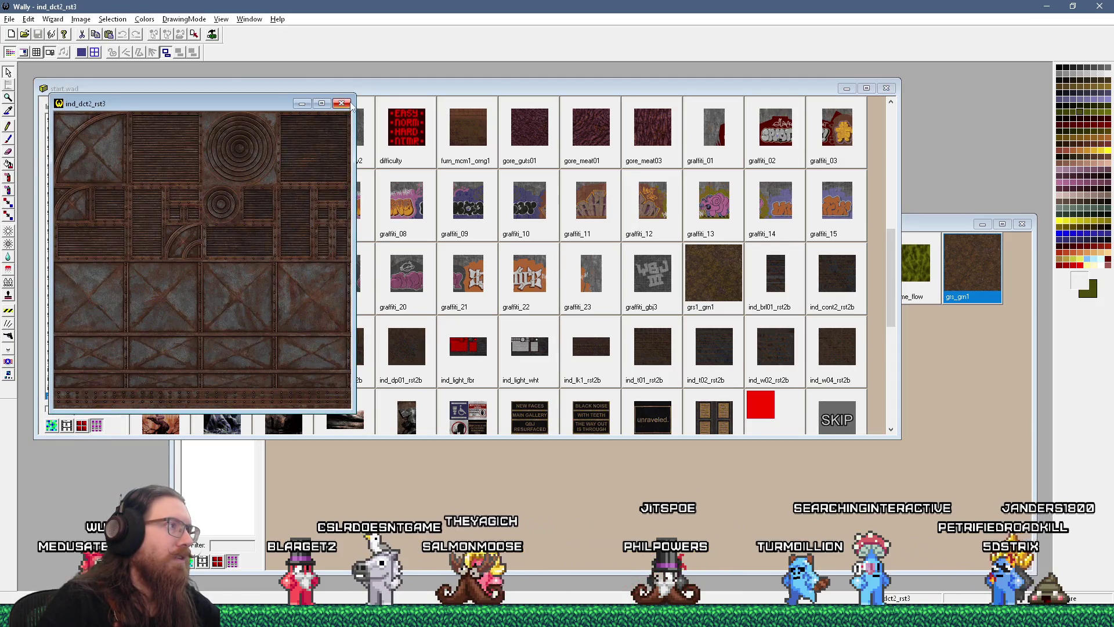
pyautogui.click(351, 104)
pyautogui.doubleClick(284, 352)
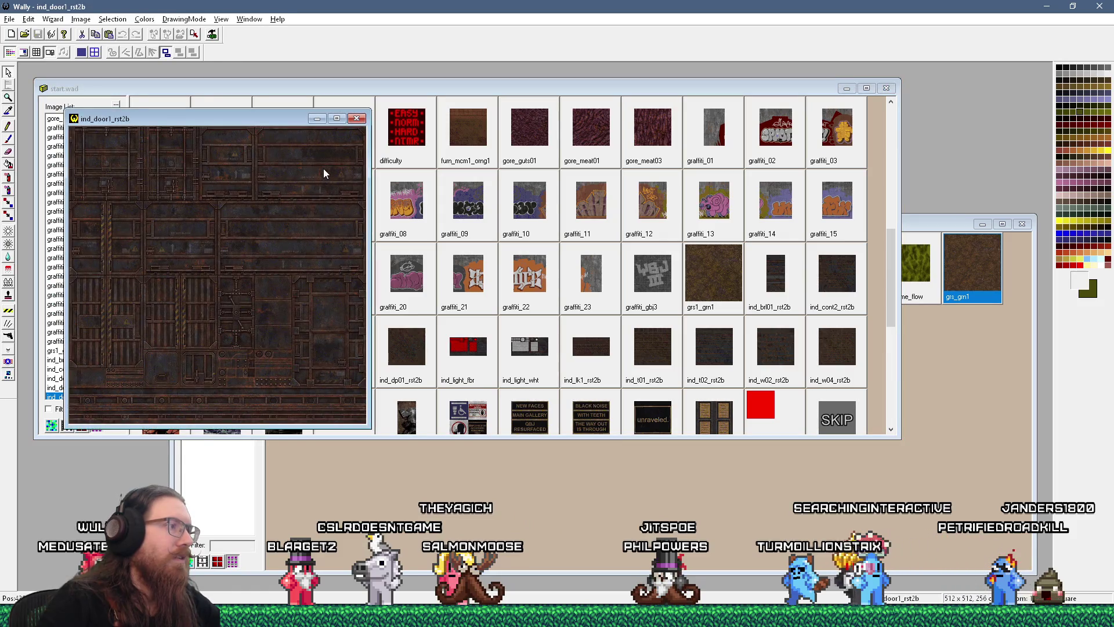
pyautogui.click(356, 118)
pyautogui.doubleClick(329, 349)
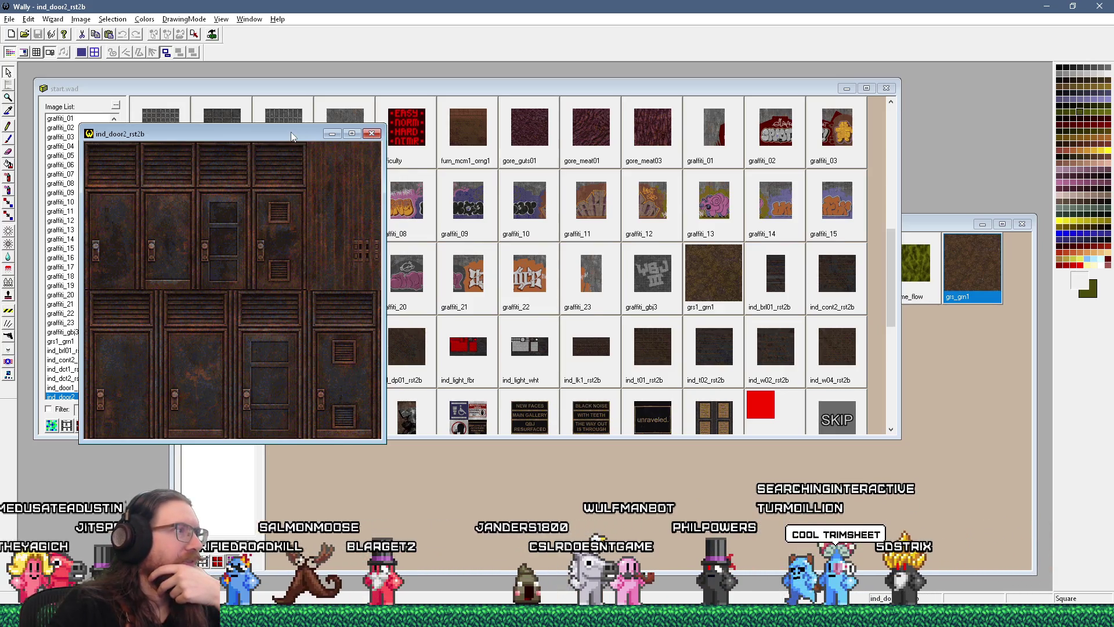
pyautogui.moveTo(291, 137)
pyautogui.mouseDown()
pyautogui.moveTo(449, 100)
pyautogui.moveTo(691, 146)
pyautogui.moveTo(776, 150)
pyautogui.mouseUp()
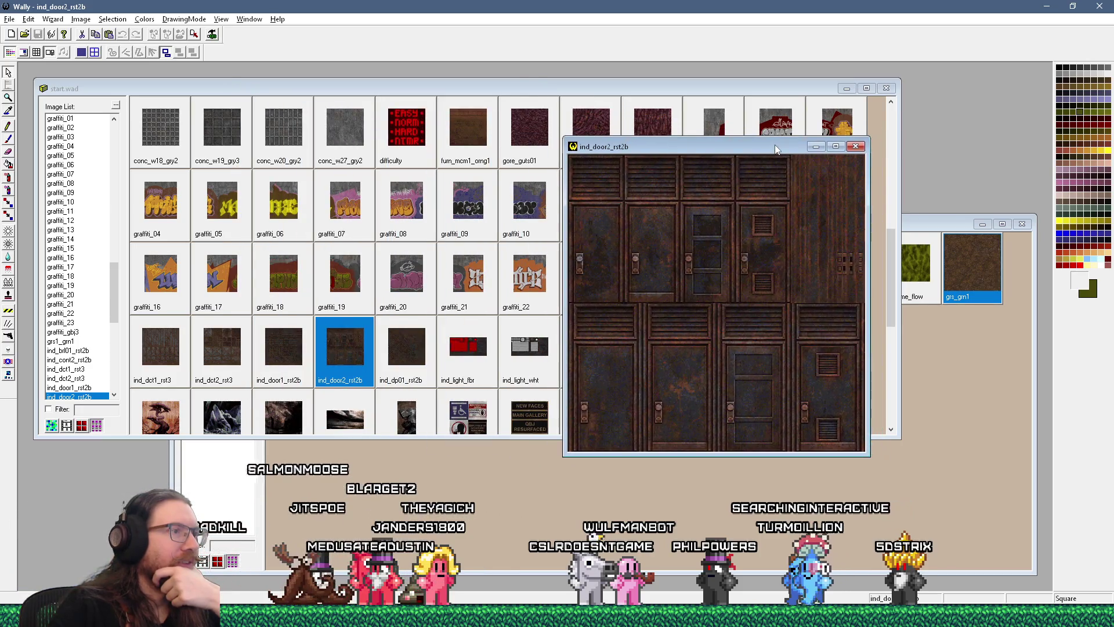
pyautogui.doubleClick(424, 352)
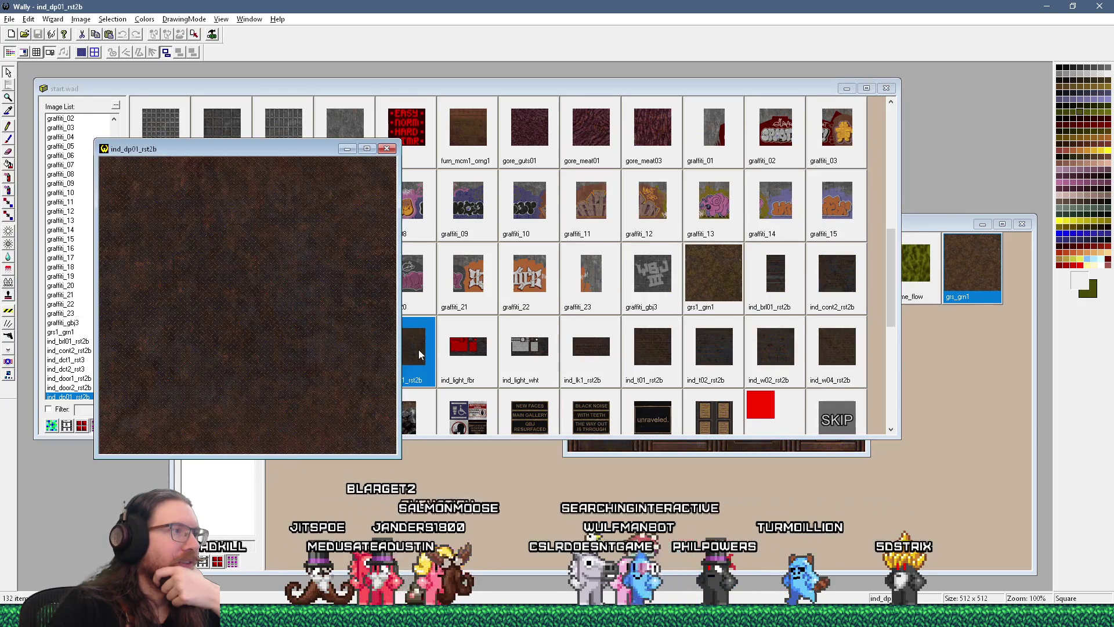
pyautogui.click(387, 149)
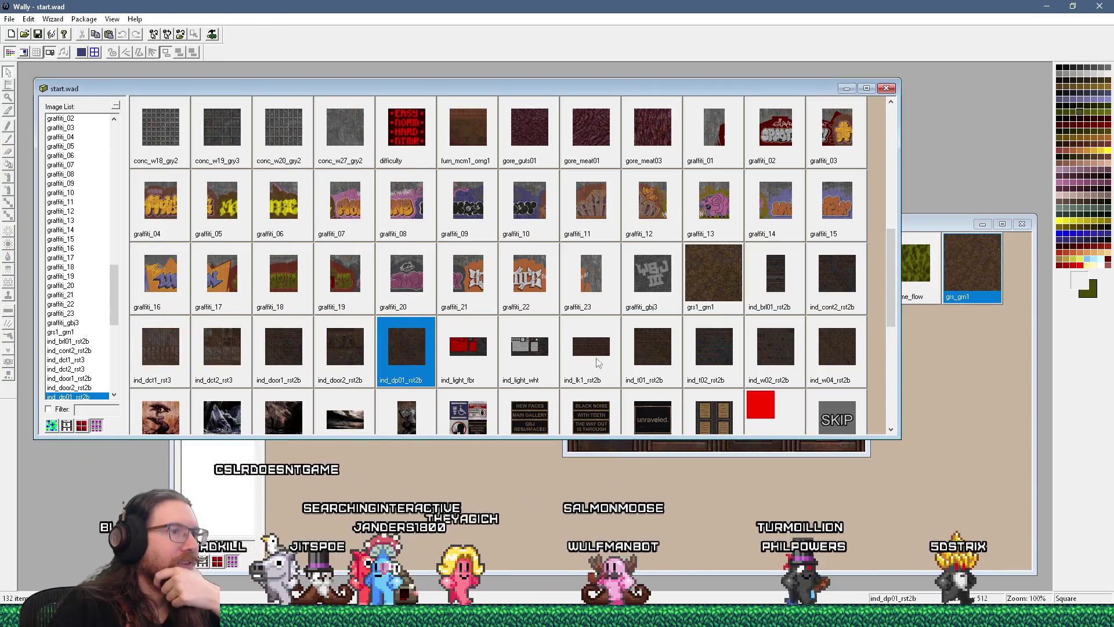
pyautogui.doubleClick(593, 352)
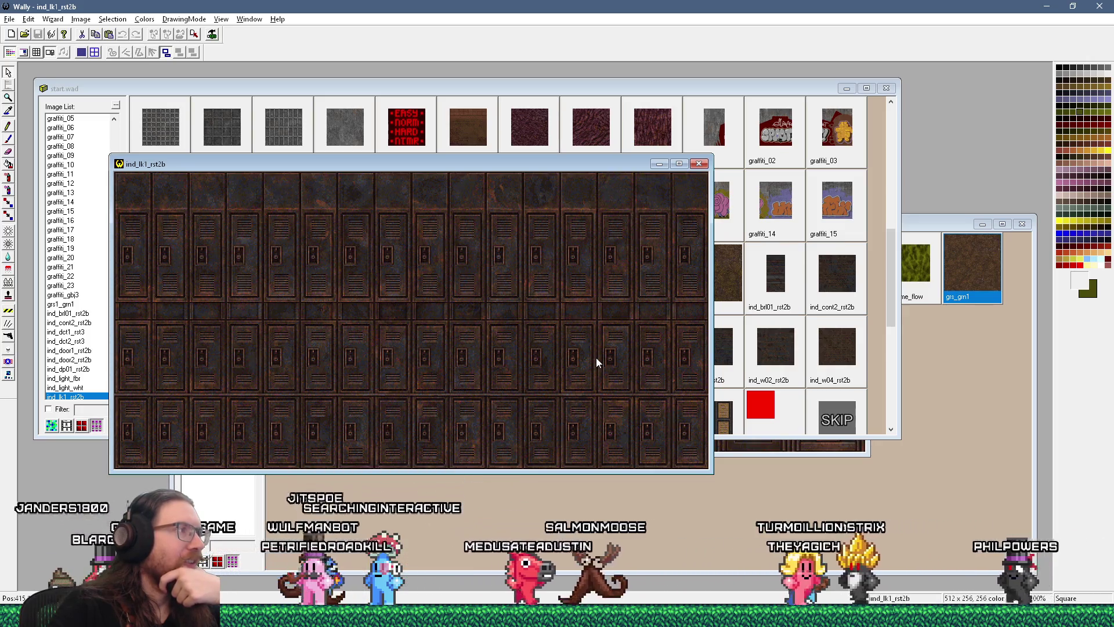
pyautogui.click(700, 165)
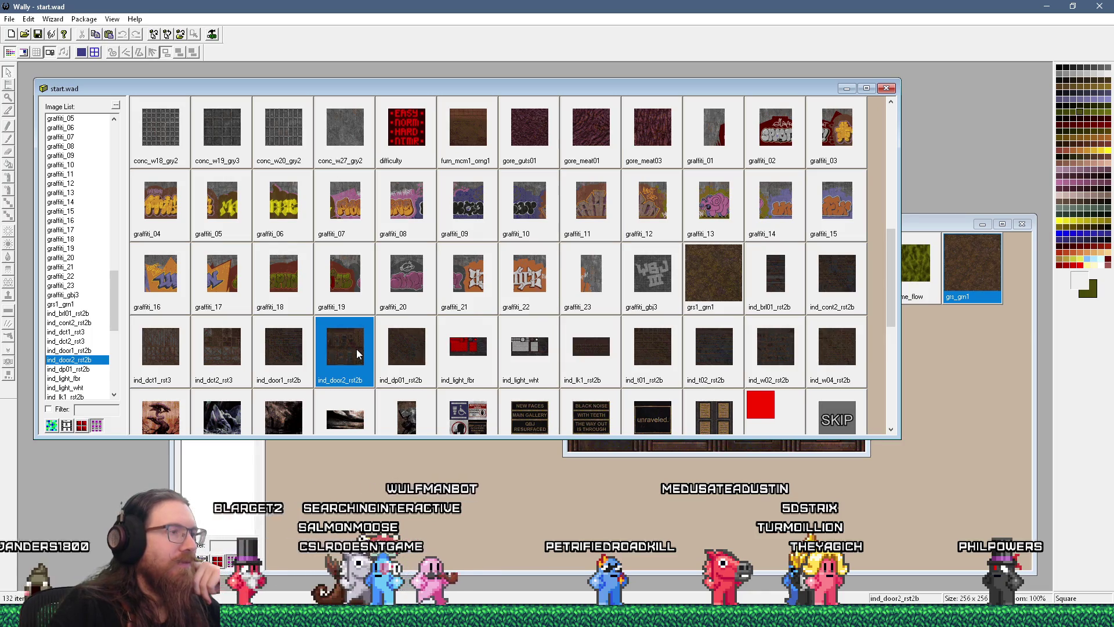
# Step: Drag ind_door2_rst2b into jitspoe_sewer.wad, then preview ind_lk1_rst2b back in start.wad
pyautogui.doubleClick(278, 345)
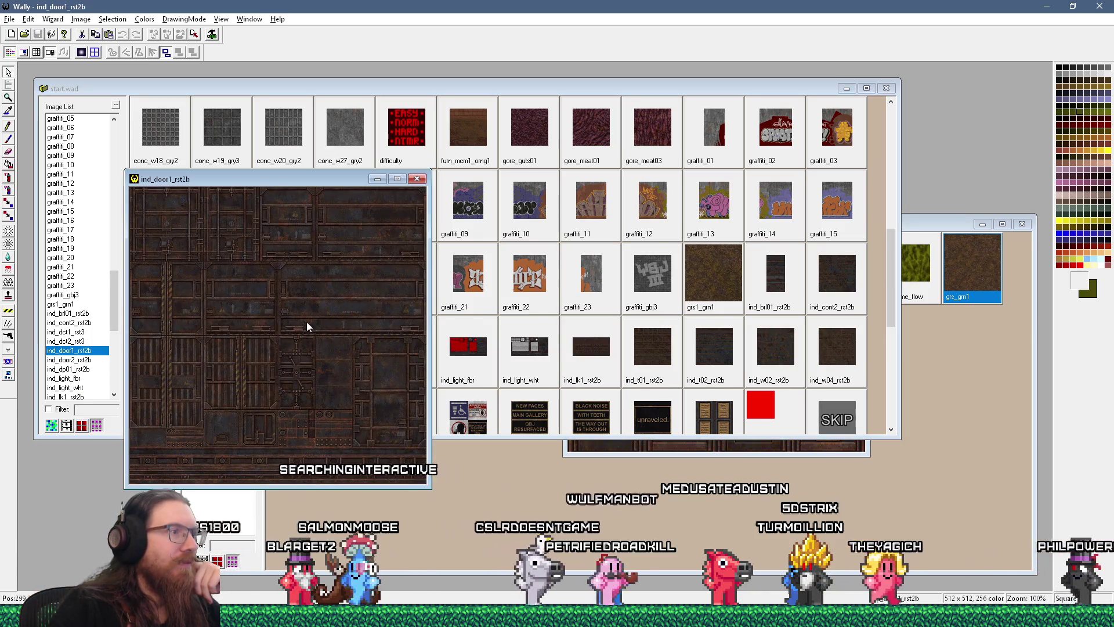
pyautogui.click(410, 185)
pyautogui.click(337, 360)
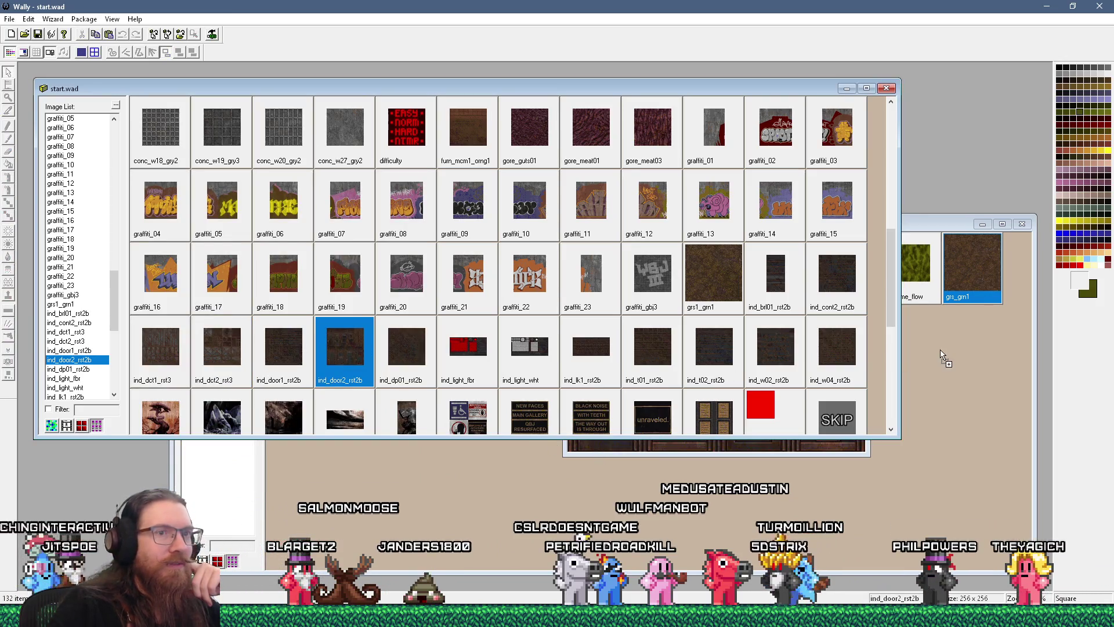
pyautogui.click(964, 369)
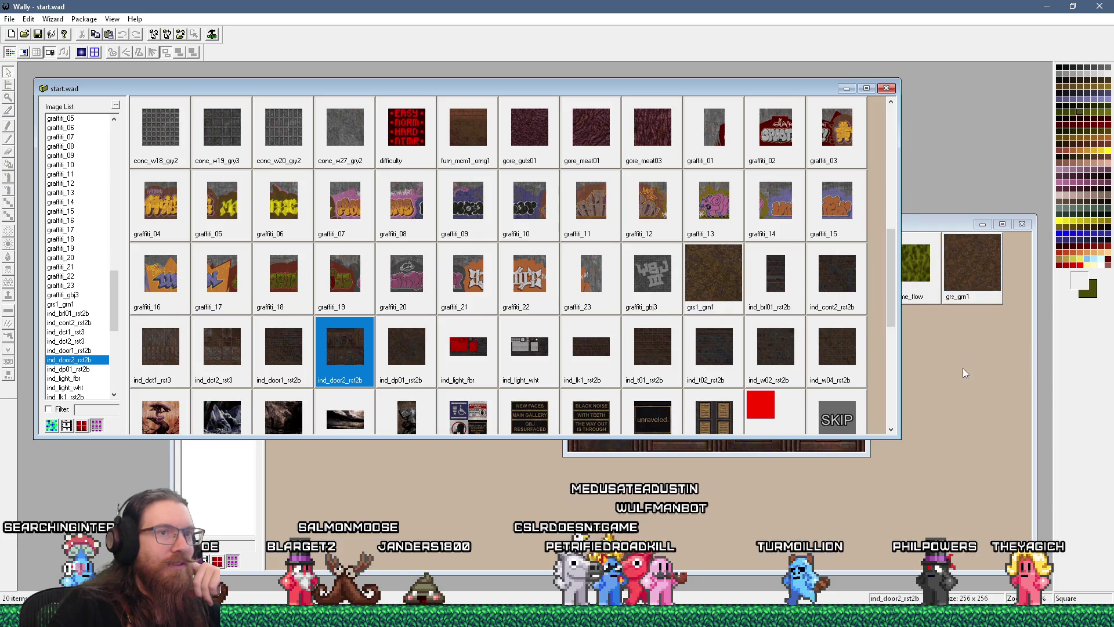
pyautogui.moveTo(768, 440); pyautogui.dragTo(778, 457)
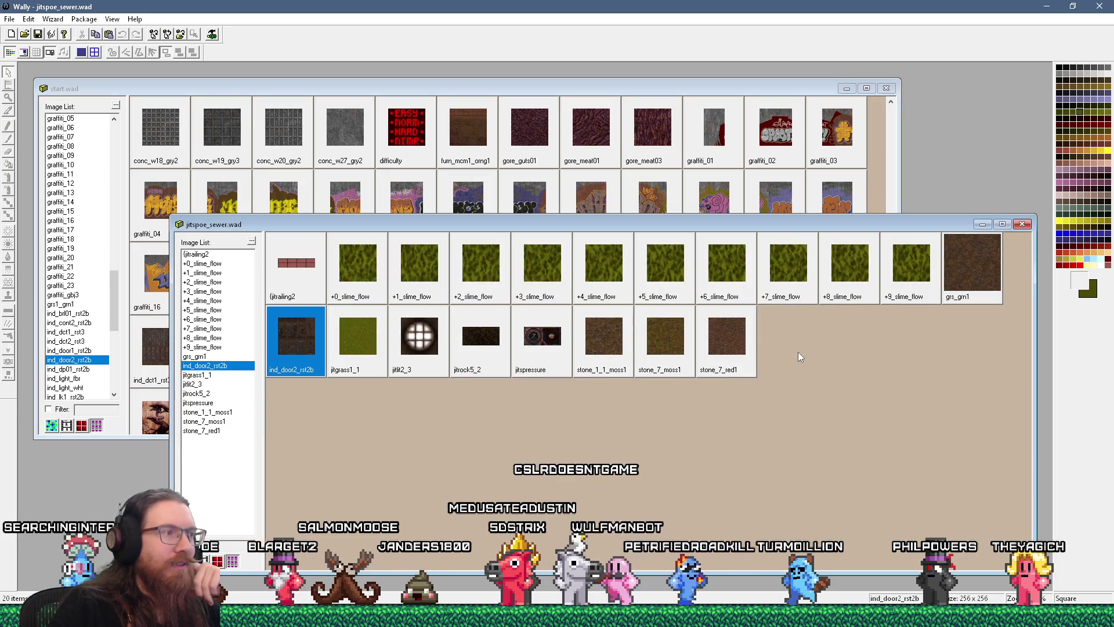
pyautogui.click(545, 136)
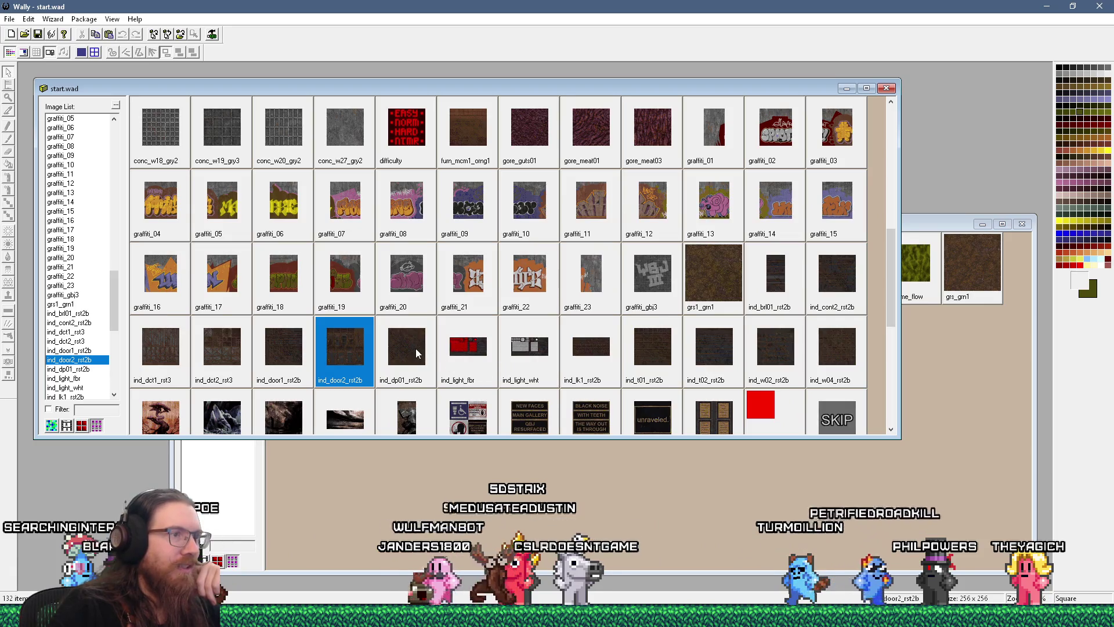
pyautogui.doubleClick(591, 348)
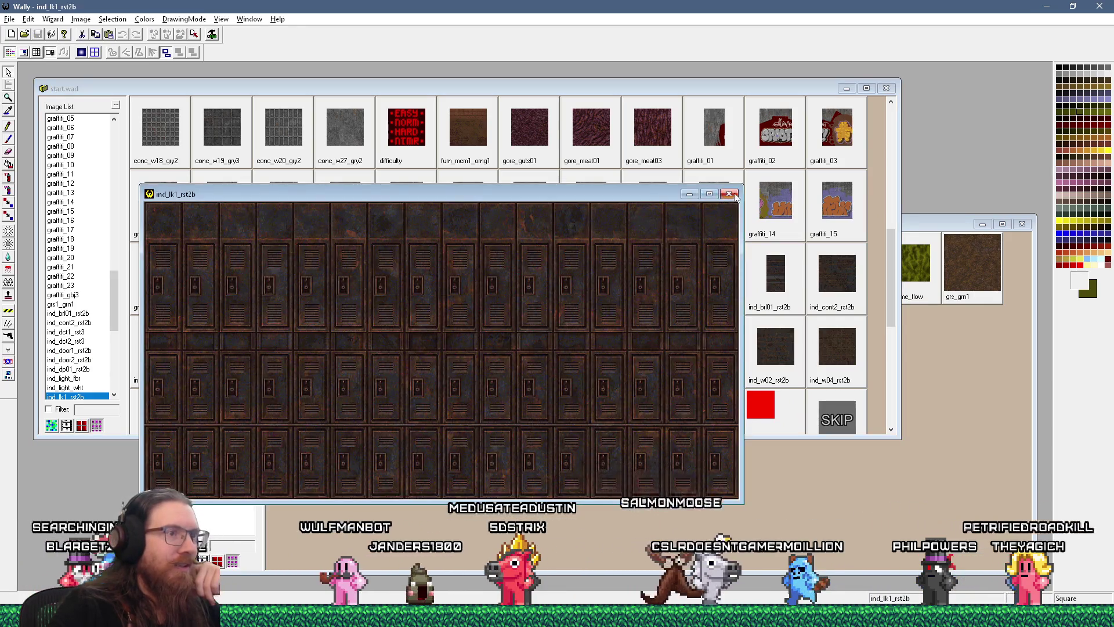
pyautogui.press('Escape')
pyautogui.moveTo(551, 357)
pyautogui.mouseDown()
pyautogui.moveTo(908, 443)
pyautogui.moveTo(967, 414)
pyautogui.mouseUp()
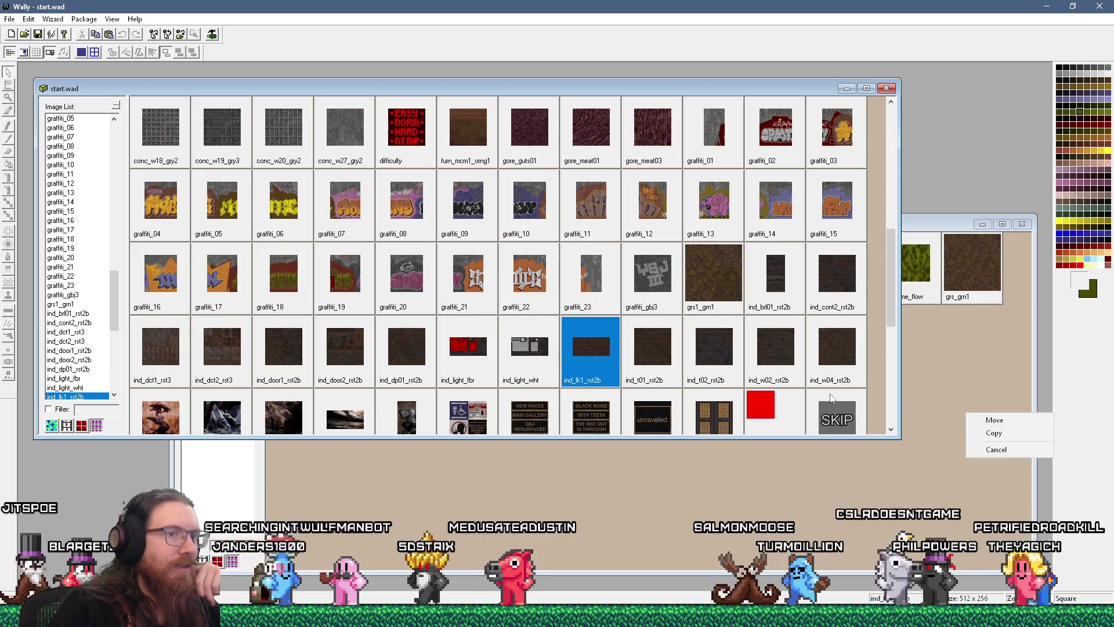
pyautogui.click(994, 433)
pyautogui.doubleClick(551, 351)
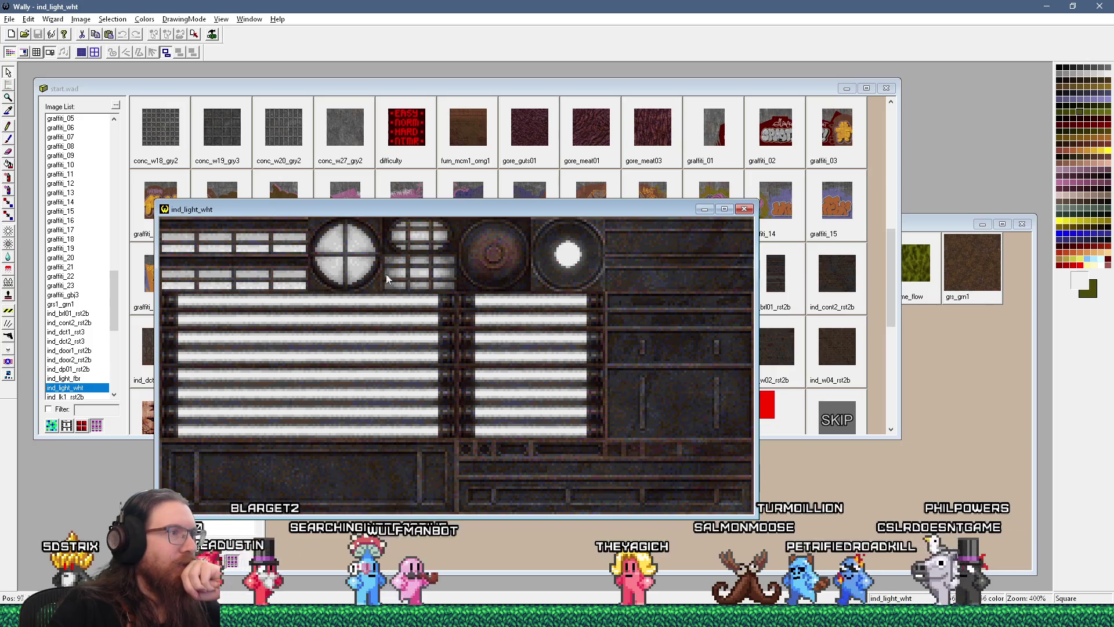
pyautogui.click(743, 210)
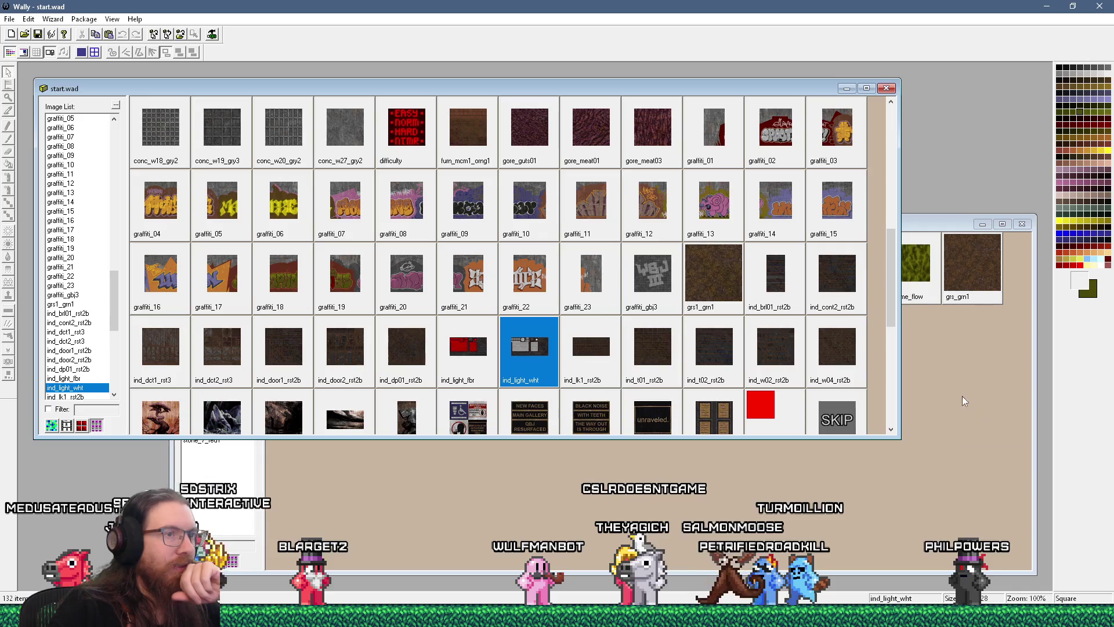
pyautogui.doubleClick(670, 350)
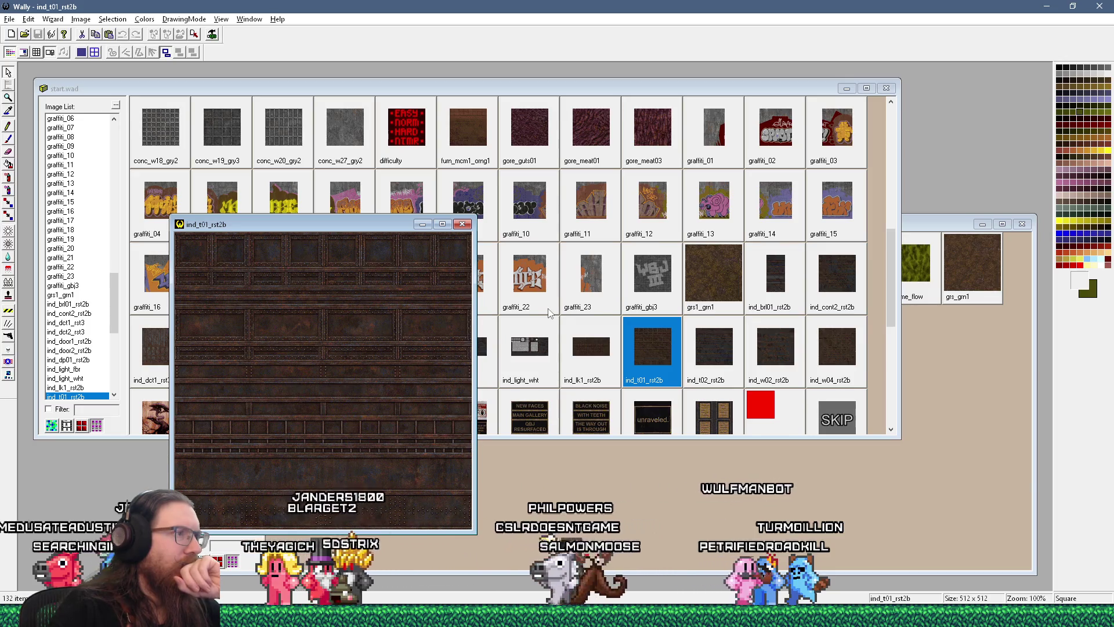
pyautogui.scroll(2, 381, 314)
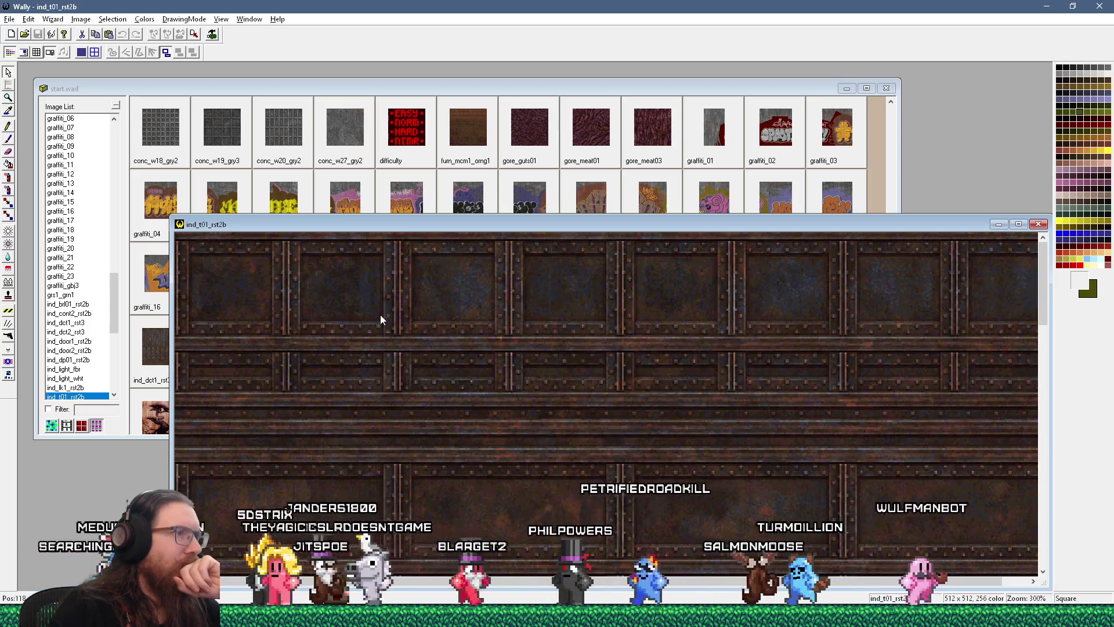
pyautogui.scroll(-1, 380, 314)
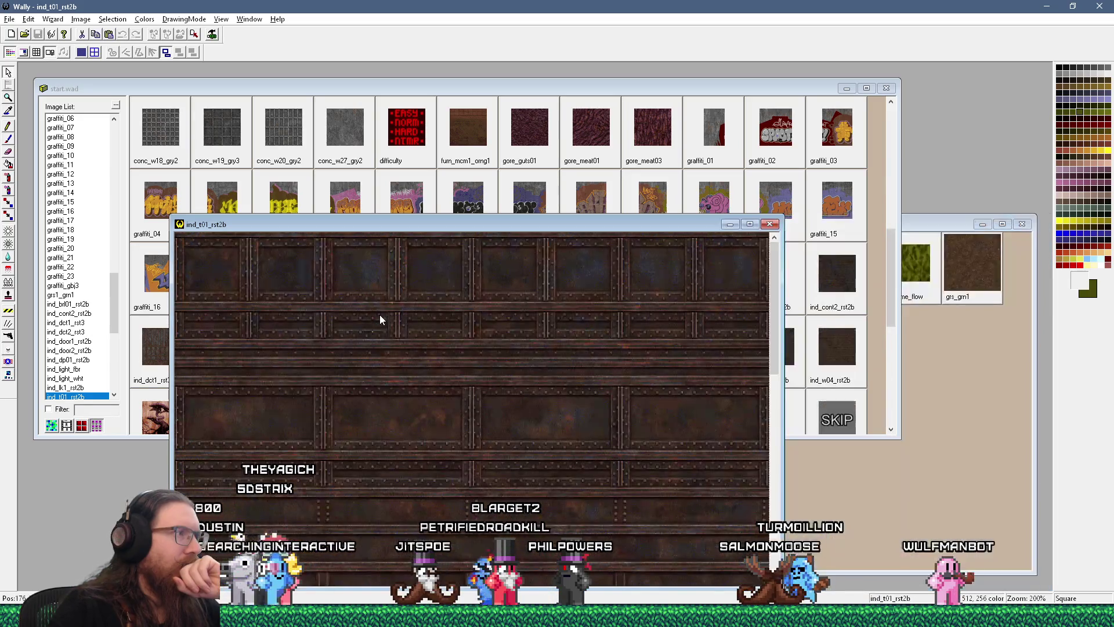
pyautogui.scroll(-1, 380, 314)
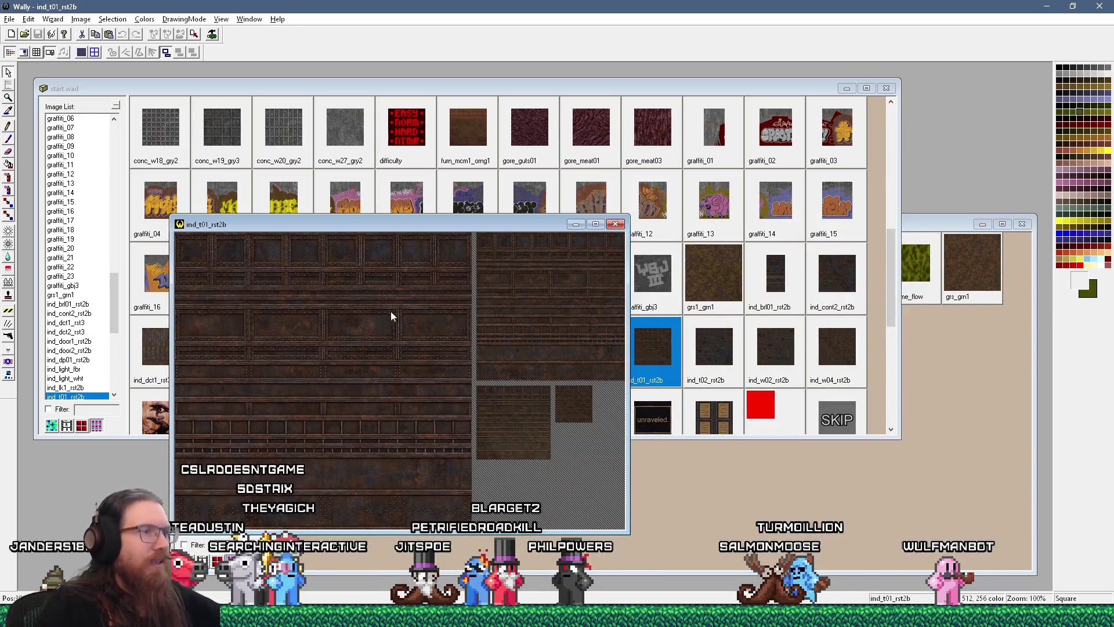
pyautogui.click(616, 225)
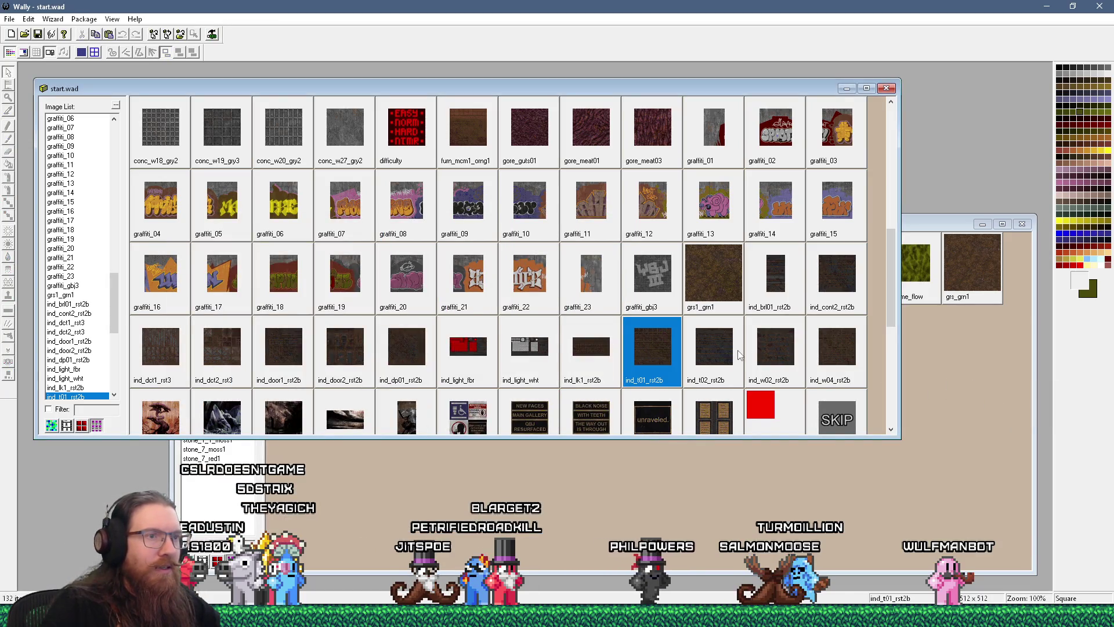
pyautogui.doubleClick(716, 350)
pyautogui.scroll(2, 364, 329)
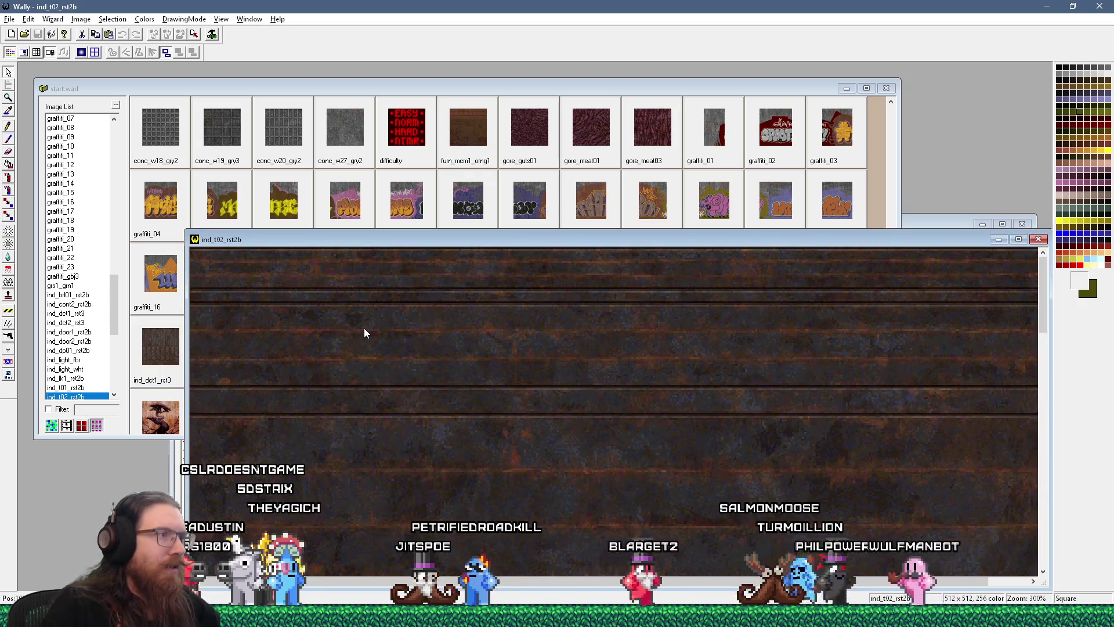
pyautogui.scroll(-2, 364, 328)
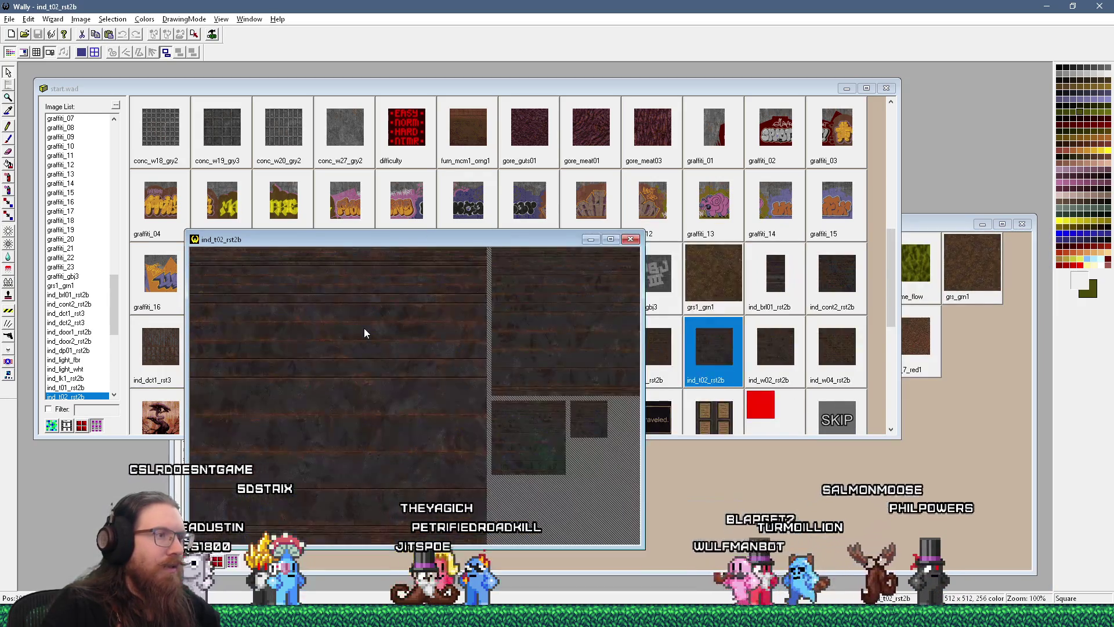
pyautogui.click(631, 239)
pyautogui.doubleClick(778, 345)
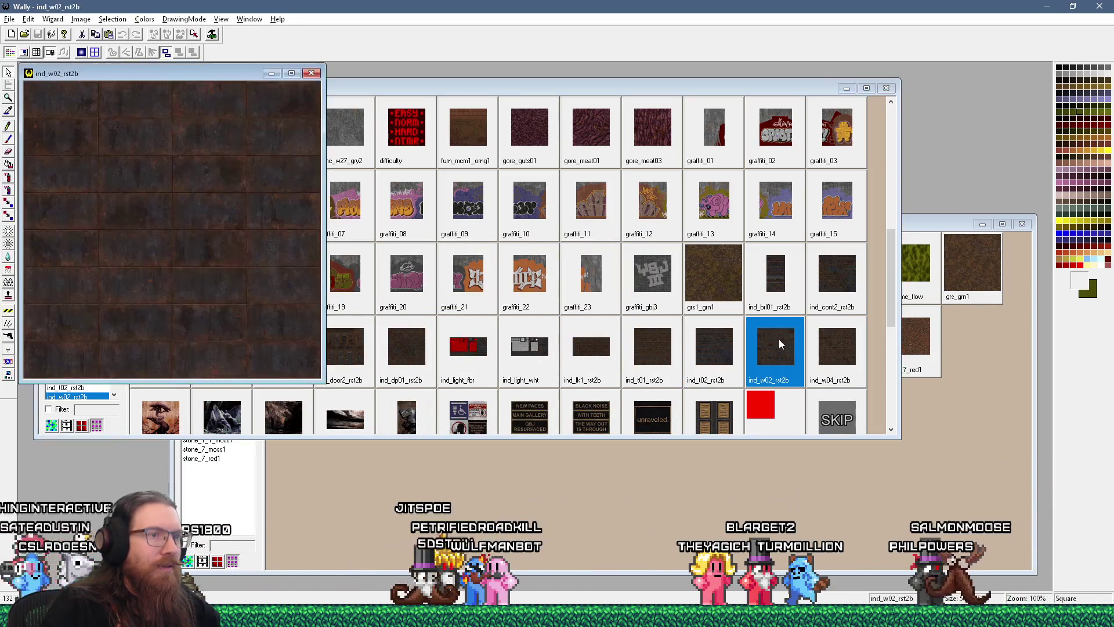
pyautogui.scroll(3, 211, 165)
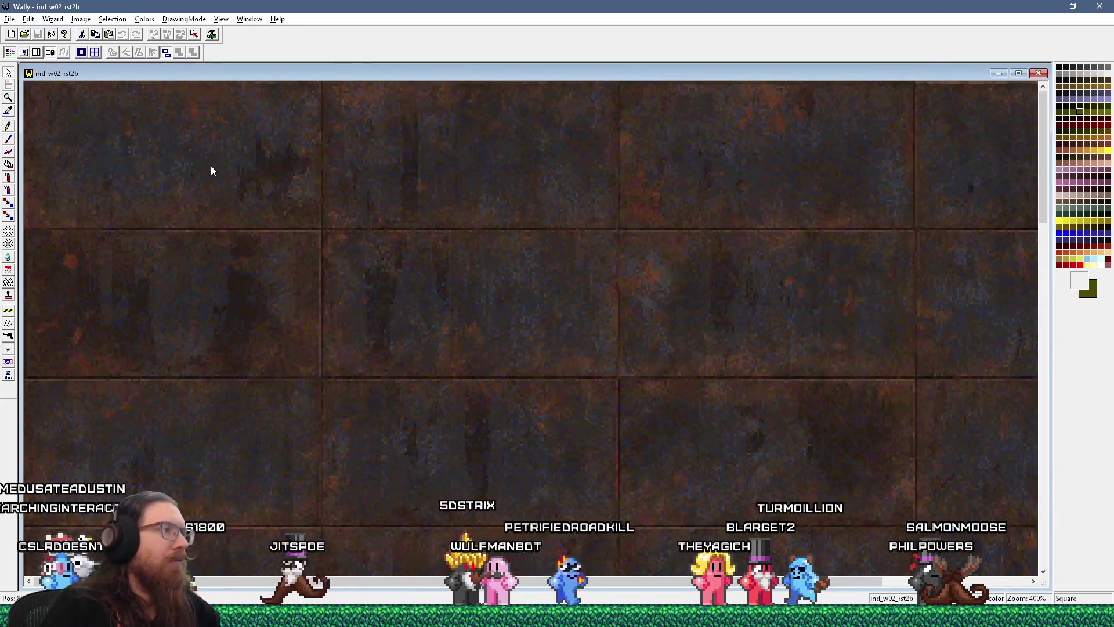
pyautogui.scroll(-1, 211, 170)
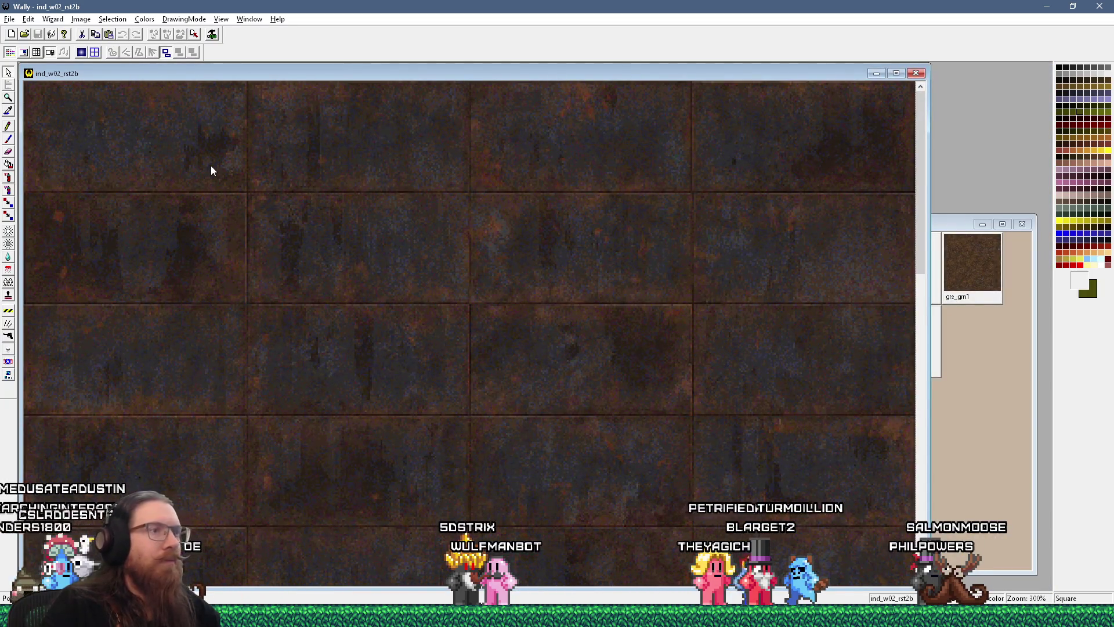
pyautogui.scroll(-1, 211, 170)
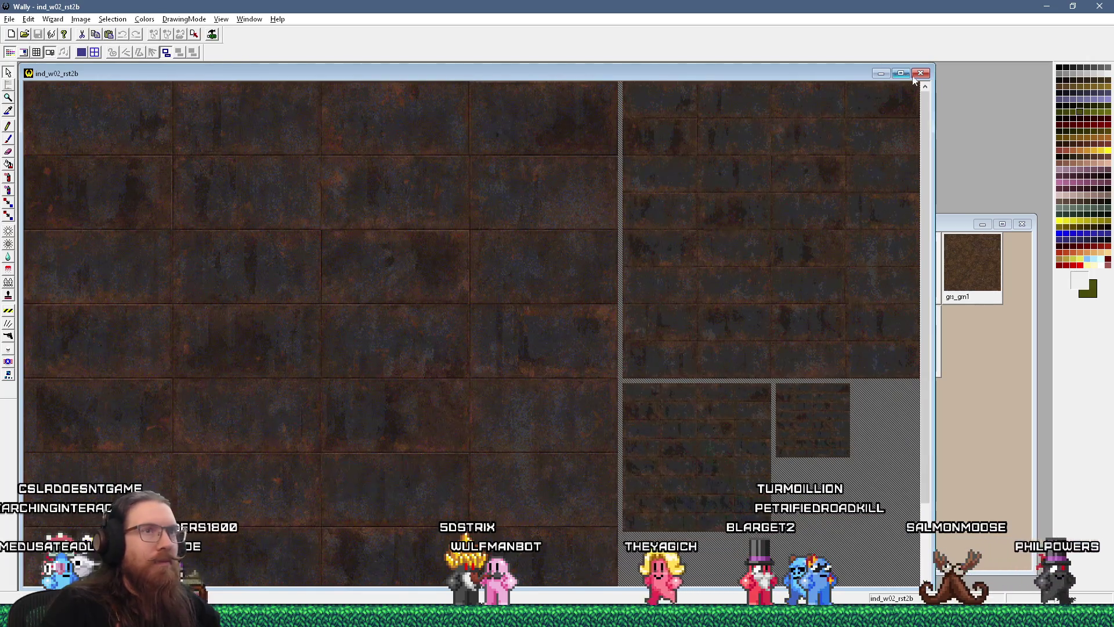
pyautogui.click(920, 73)
# Step: Copy ind_t02_rst2b and ind_w02_rst2b into jitspoe_sewer.wad, replacing the duplicate-named texture
pyautogui.rightClick(963, 364)
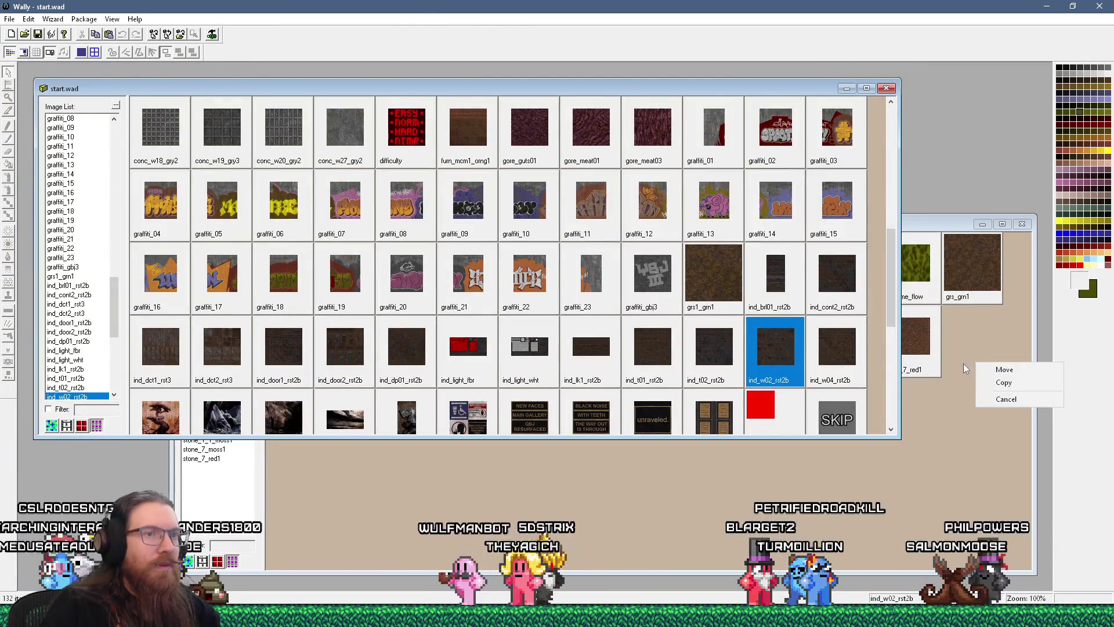
pyautogui.click(1004, 381)
pyautogui.moveTo(976, 371); pyautogui.dragTo(994, 372)
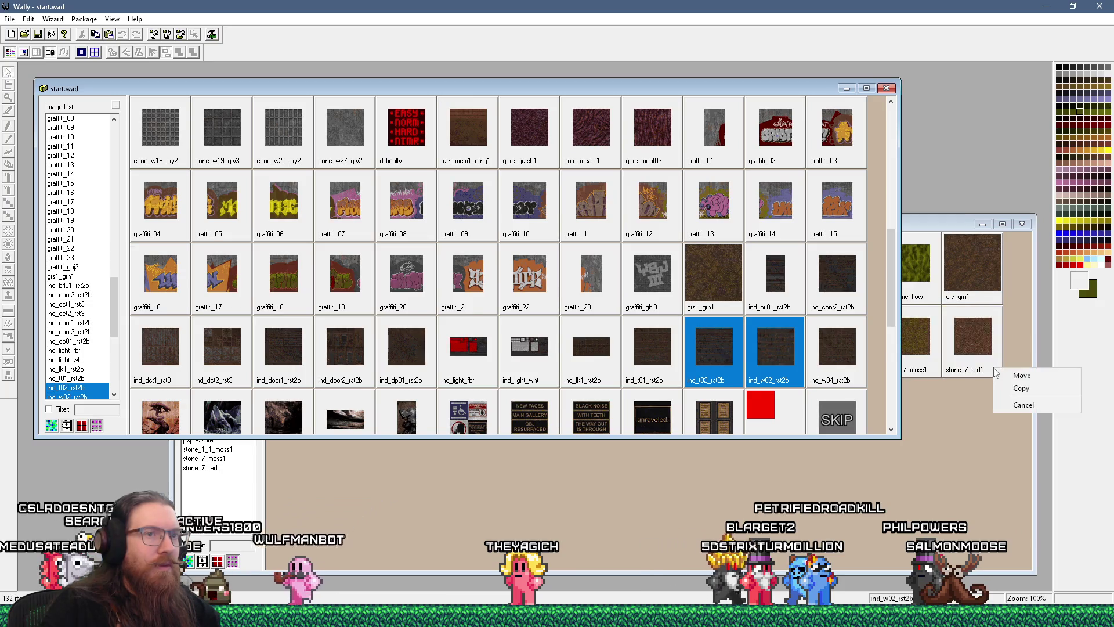
pyautogui.click(1022, 388)
pyautogui.press('Return')
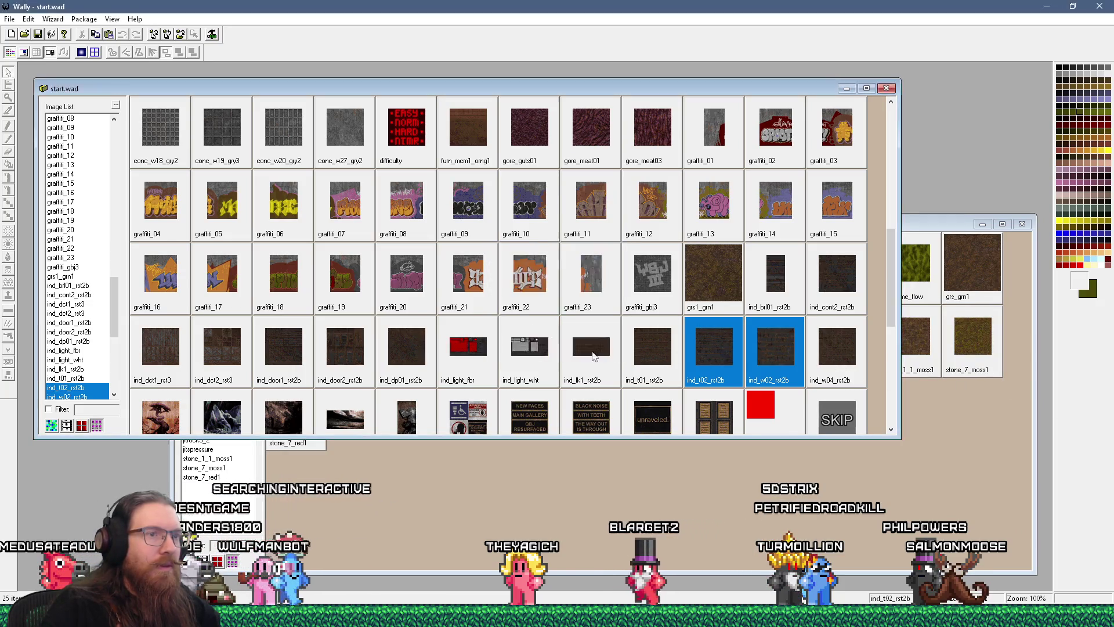
# Step: Preview ind_w04_rst2b and qbj3_signs4, closing each window
pyautogui.doubleClick(840, 371)
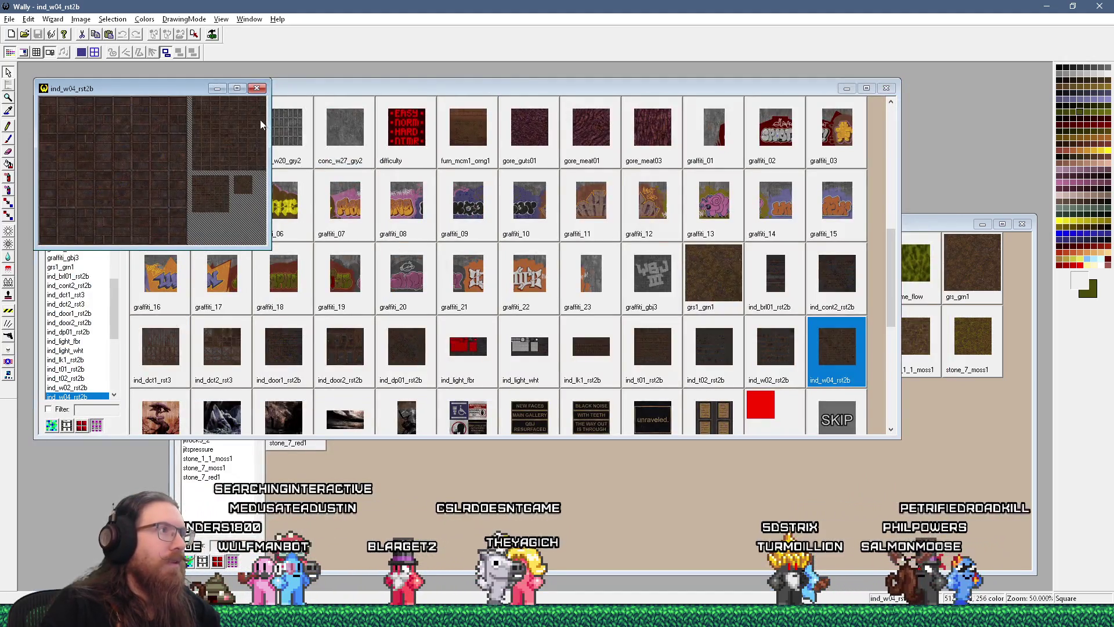
pyautogui.click(257, 88)
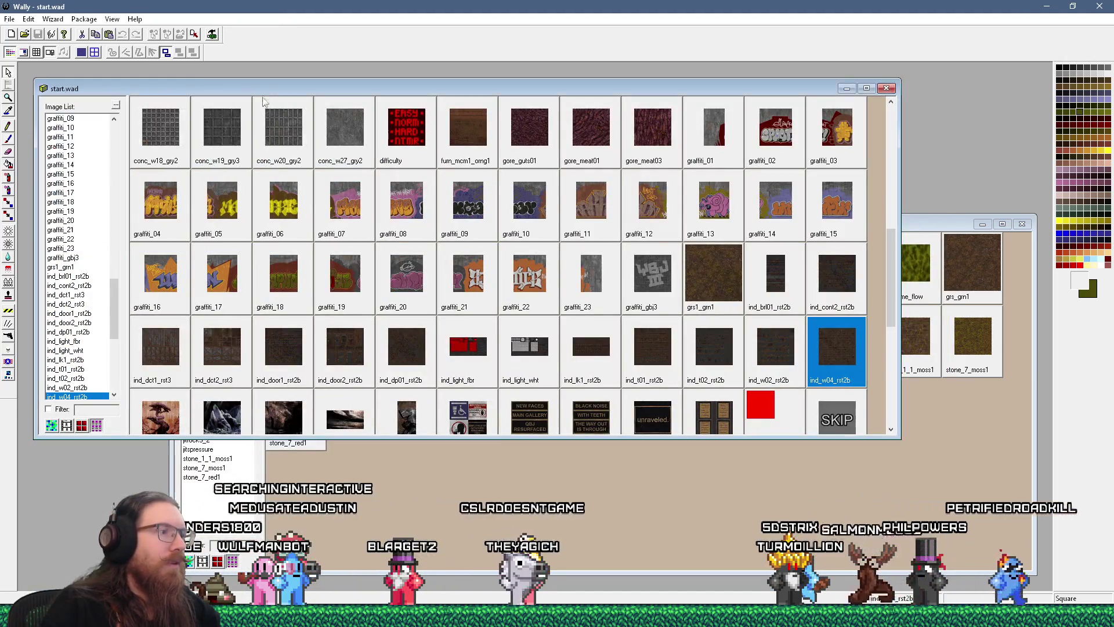
pyautogui.click(713, 413)
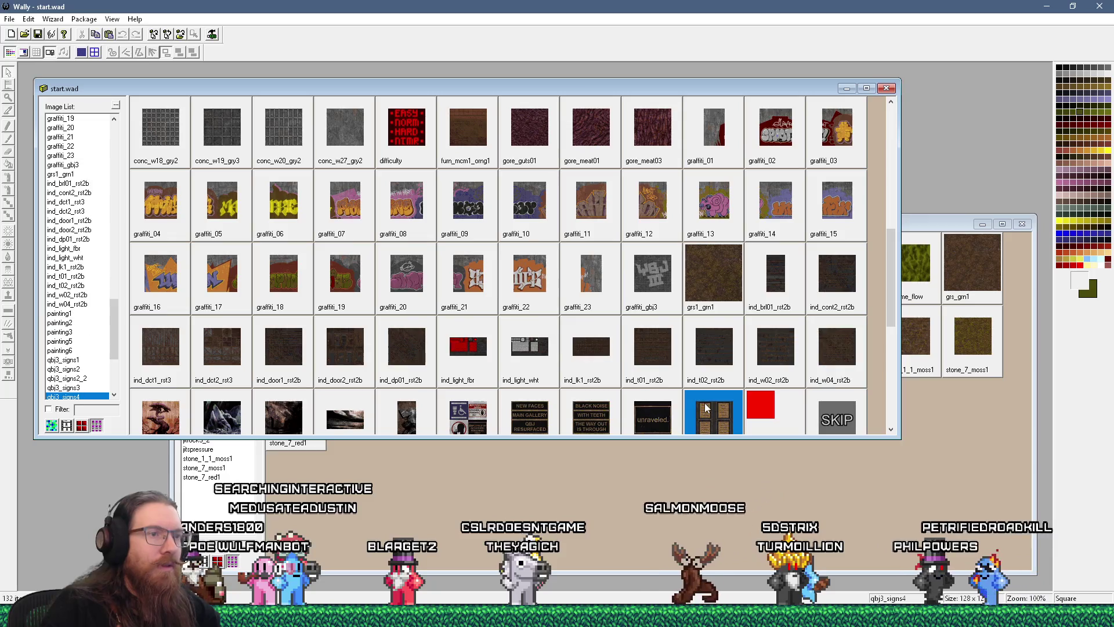
pyautogui.moveTo(891, 297); pyautogui.dragTo(896, 359)
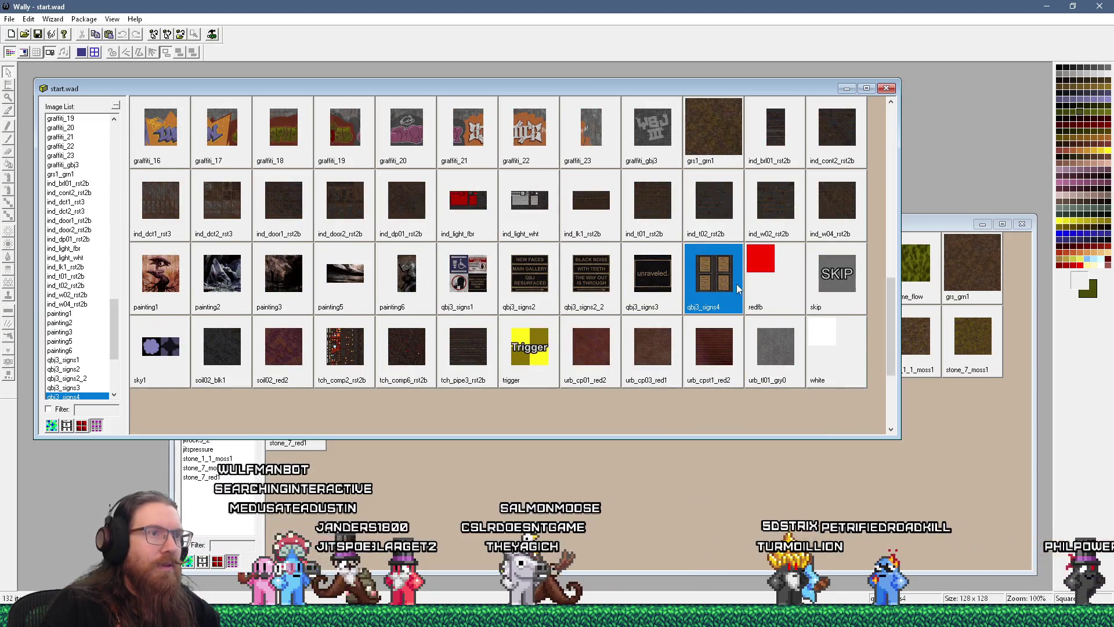
pyautogui.doubleClick(730, 278)
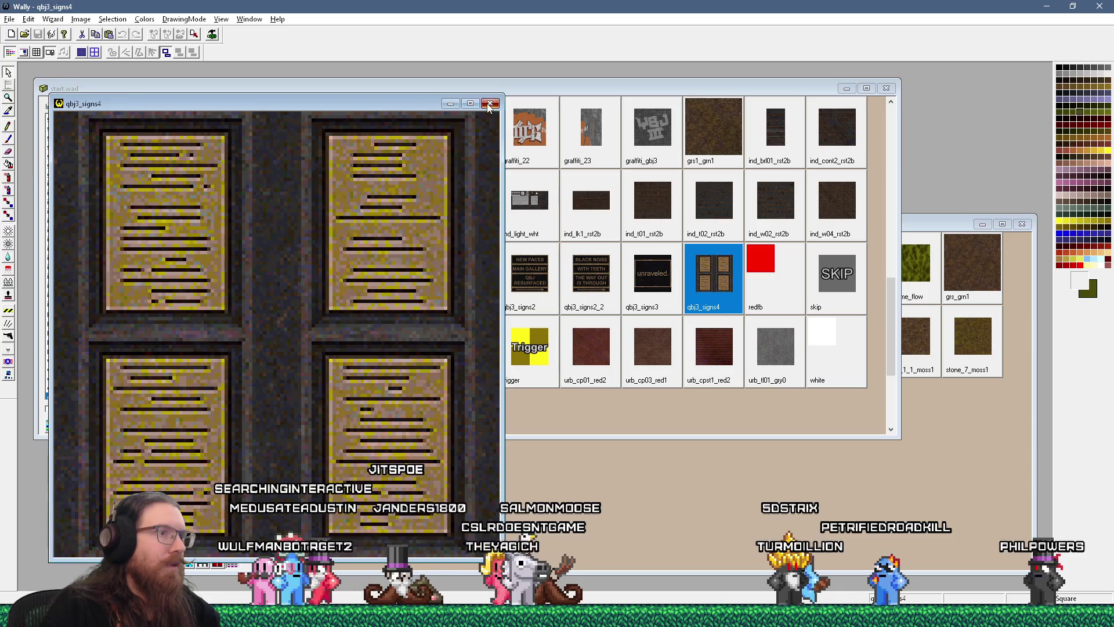
pyautogui.click(490, 104)
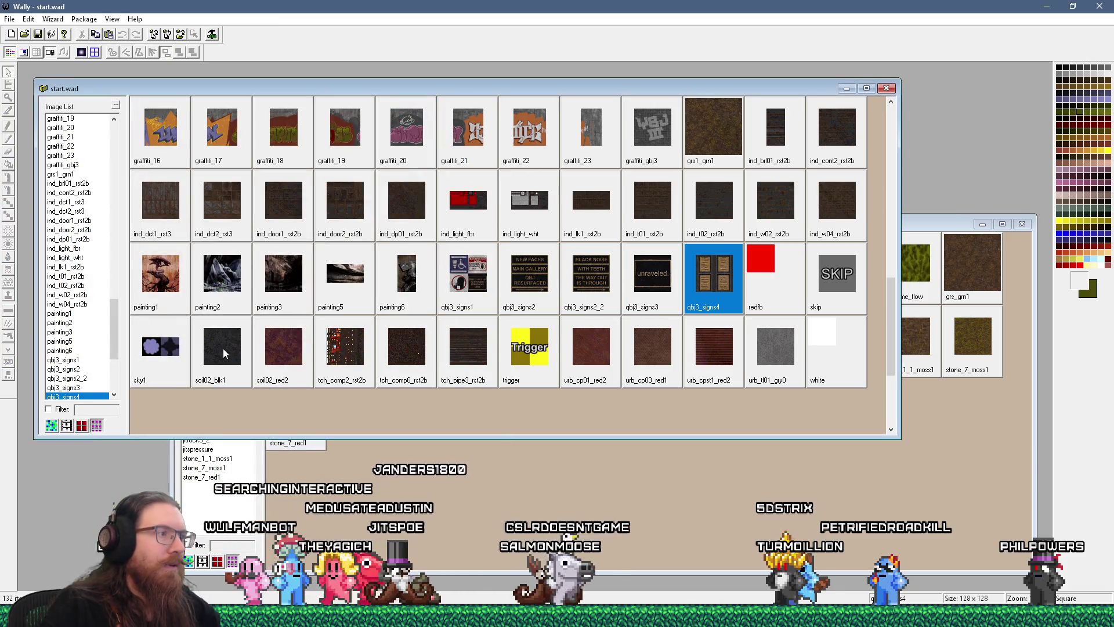
# Step: Inspect the 512×512 soil02_blk1 dark soil texture, then close its preview
pyautogui.doubleClick(222, 348)
pyautogui.scroll(1, 183, 295)
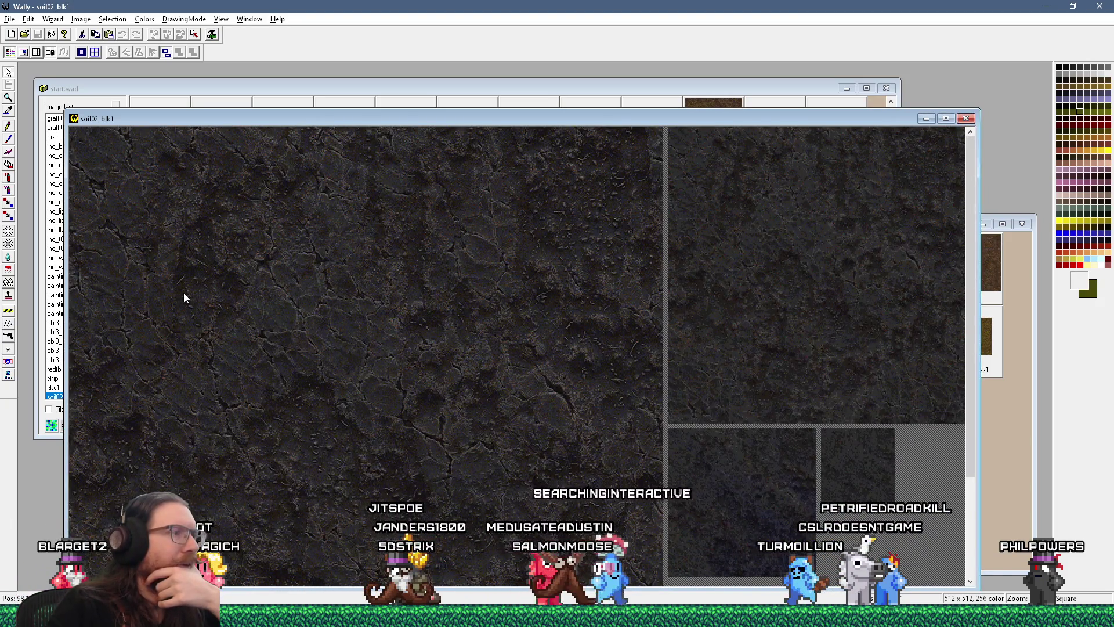
pyautogui.scroll(-1, 183, 297)
pyautogui.scroll(1, 184, 297)
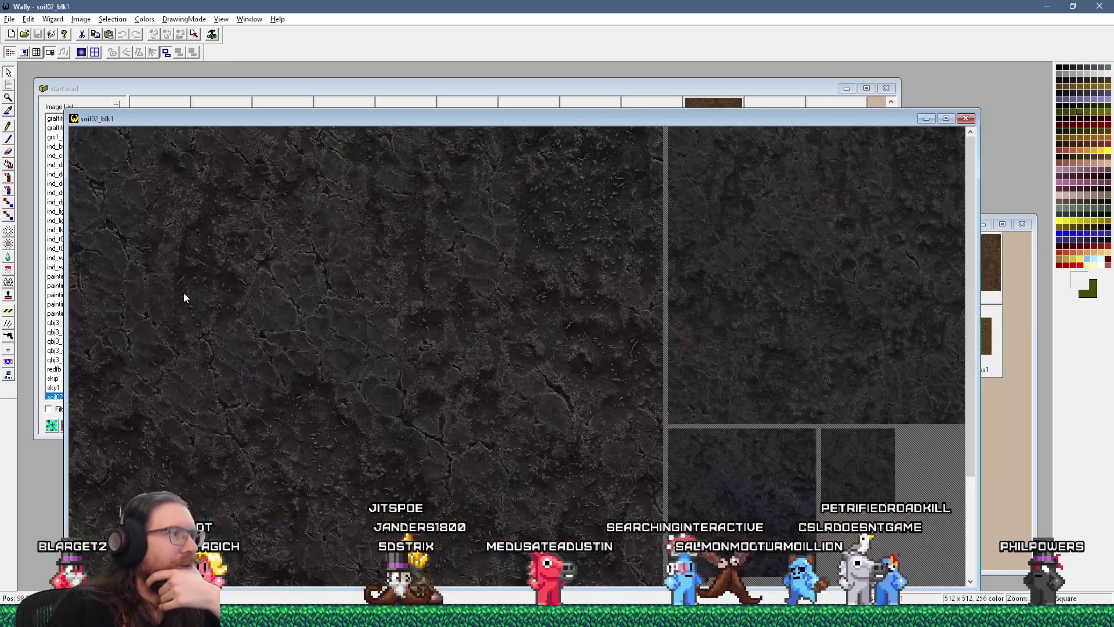
pyautogui.click(966, 119)
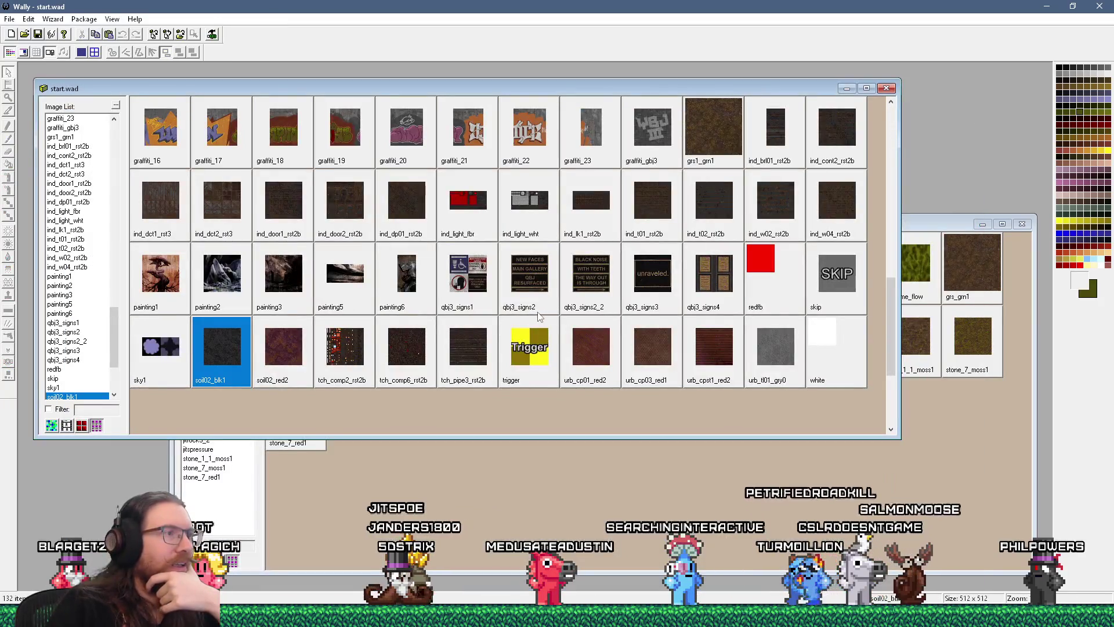
pyautogui.moveTo(894, 287); pyautogui.dragTo(885, 199)
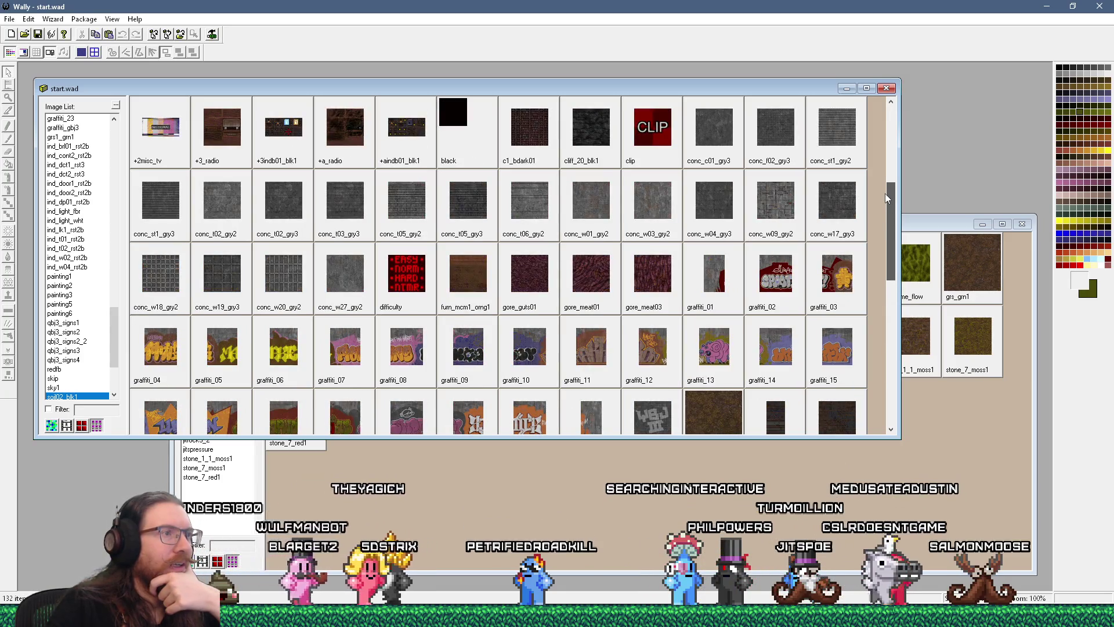
# Step: Scroll the start.wad grid and preview ind_w04_rst2b, then close it
pyautogui.moveTo(885, 198); pyautogui.dragTo(876, 227)
pyautogui.scroll(-2, 875, 226)
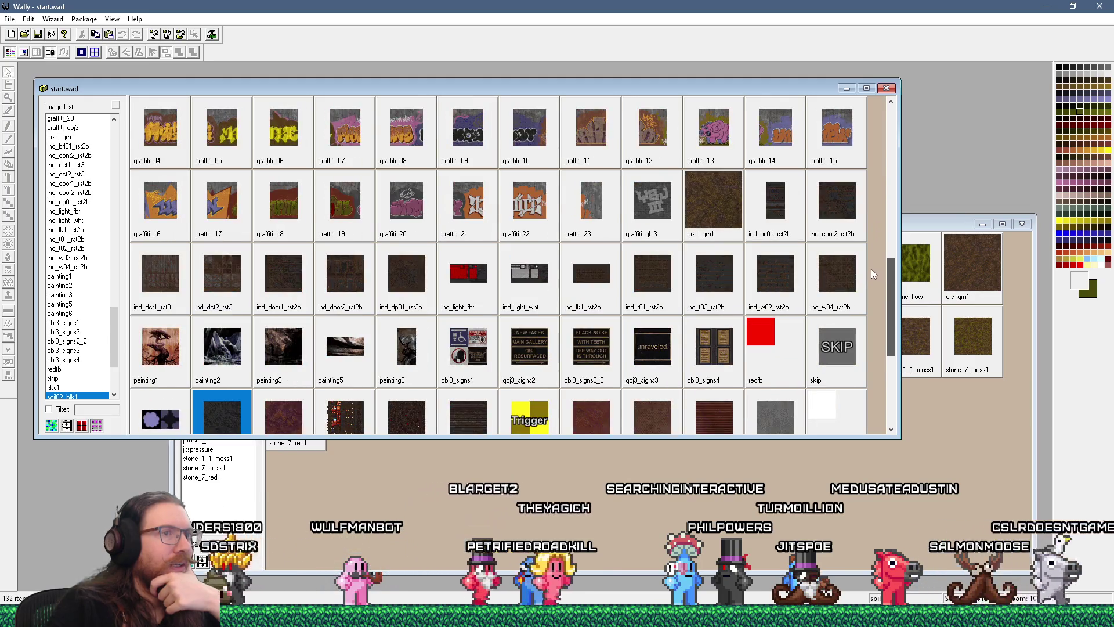
pyautogui.doubleClick(830, 270)
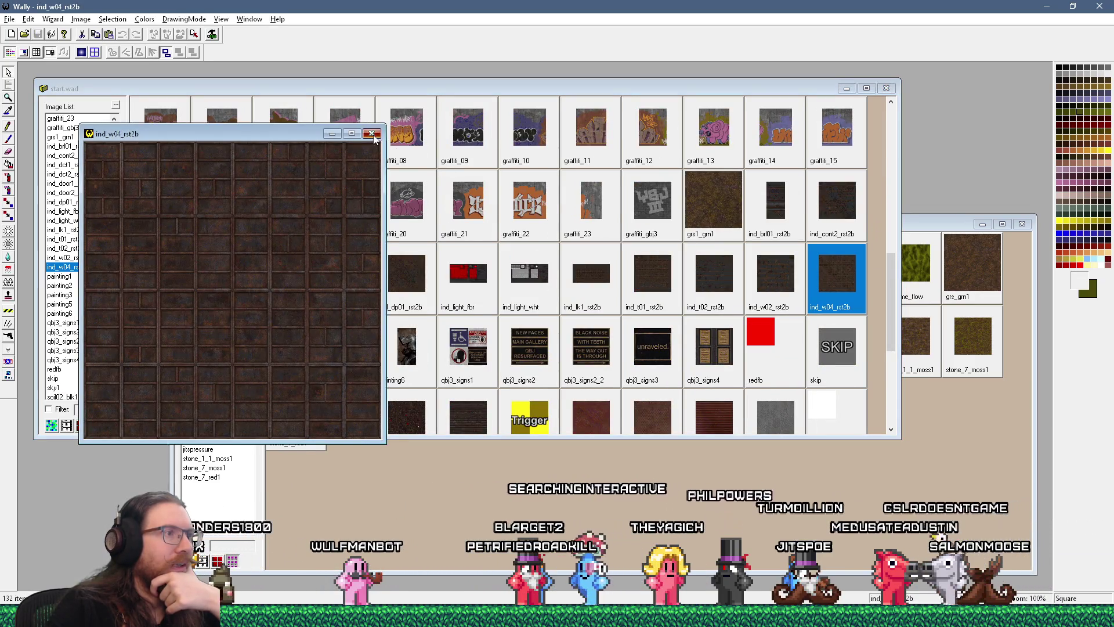
pyautogui.hotkey('ctrl', 'F4')
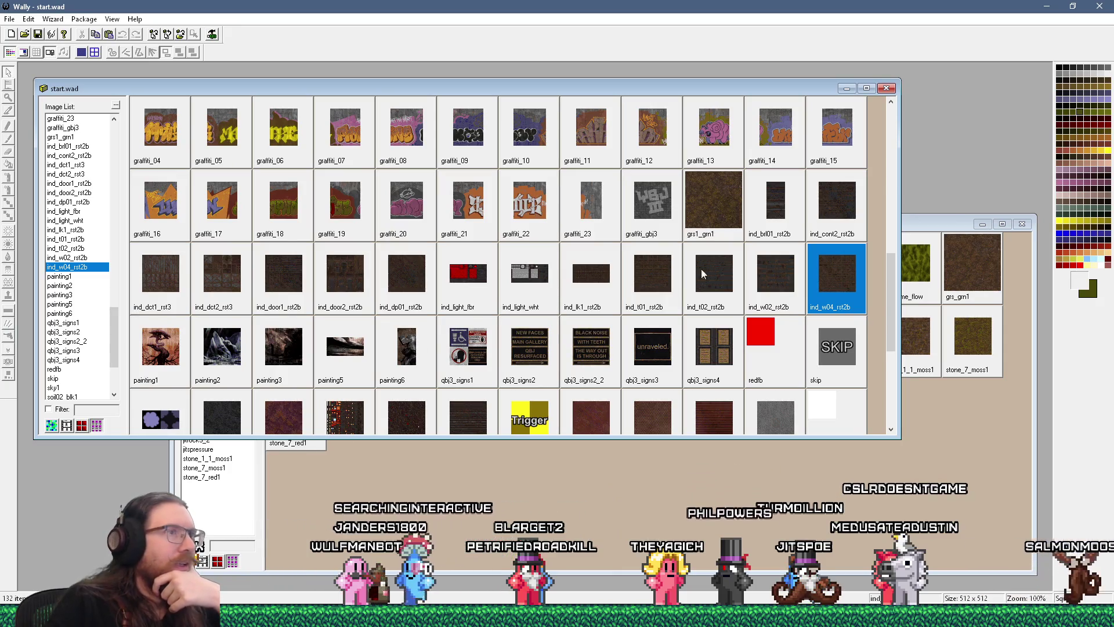
# Step: Preview {gore_meat01 and +aindb01_blk1, then open {urb_stt2_rst2b in its own window
pyautogui.moveTo(893, 284)
pyautogui.mouseDown()
pyautogui.moveTo(894, 358)
pyautogui.moveTo(886, 131)
pyautogui.mouseUp()
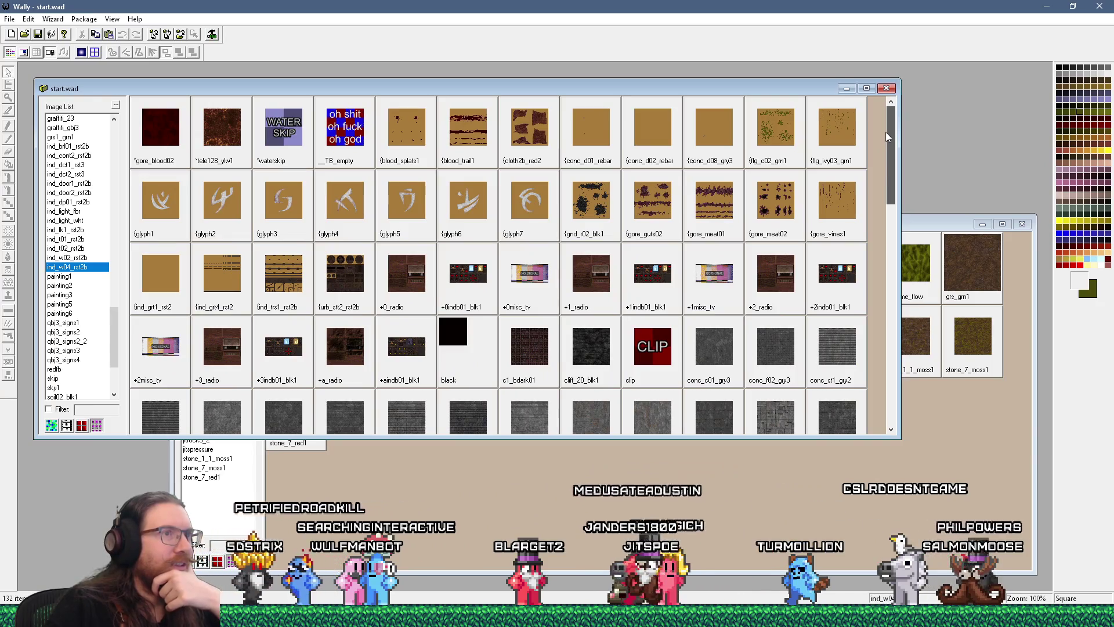
pyautogui.doubleClick(722, 200)
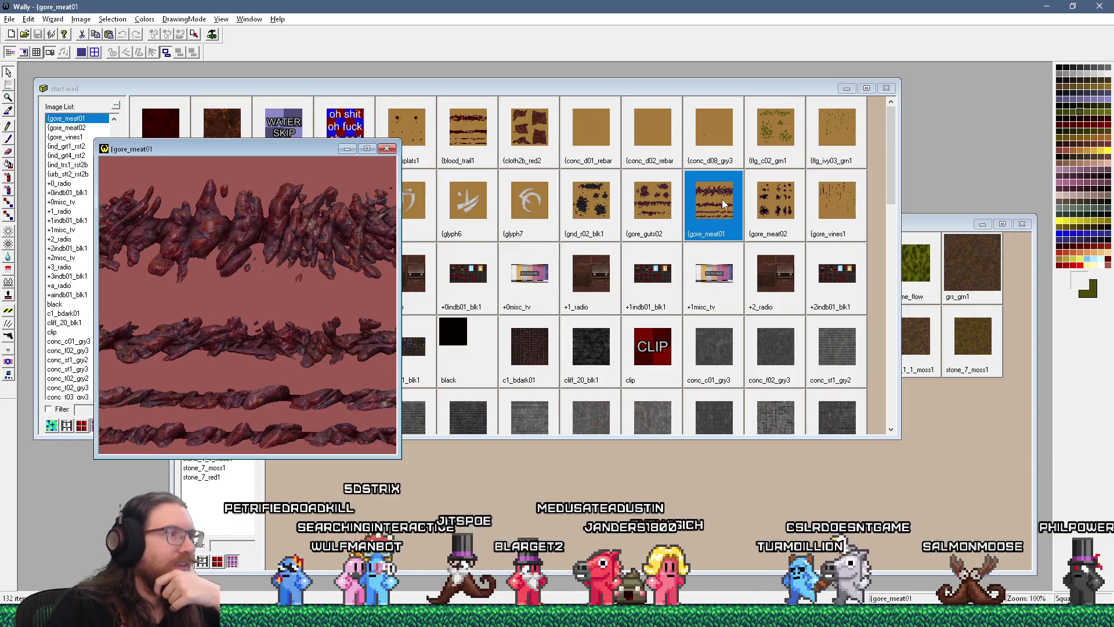
pyautogui.click(386, 149)
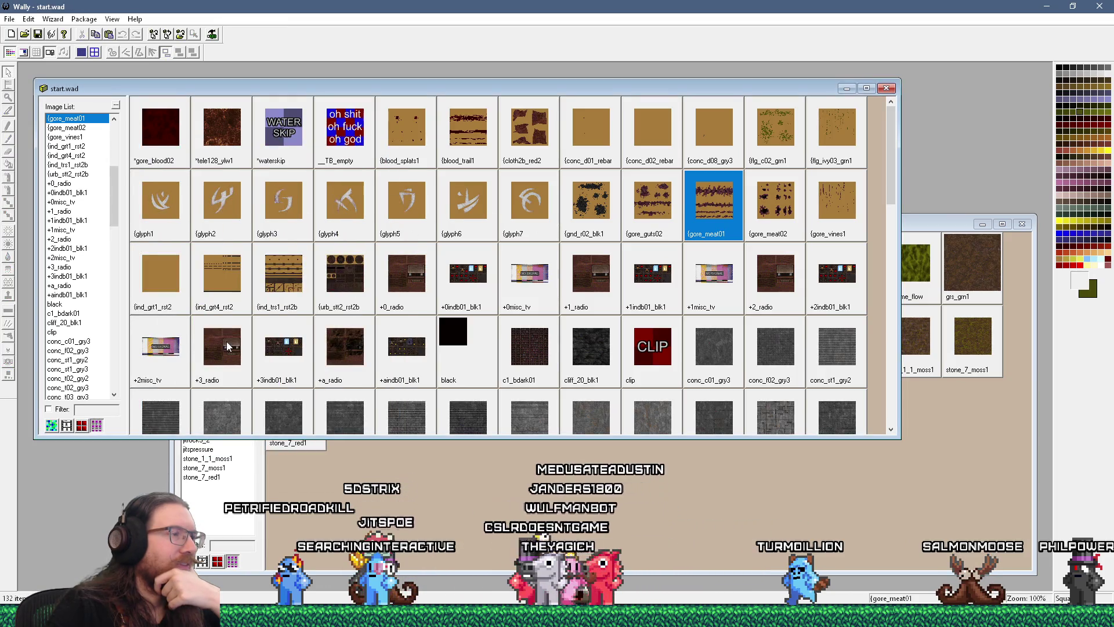
pyautogui.doubleClick(406, 347)
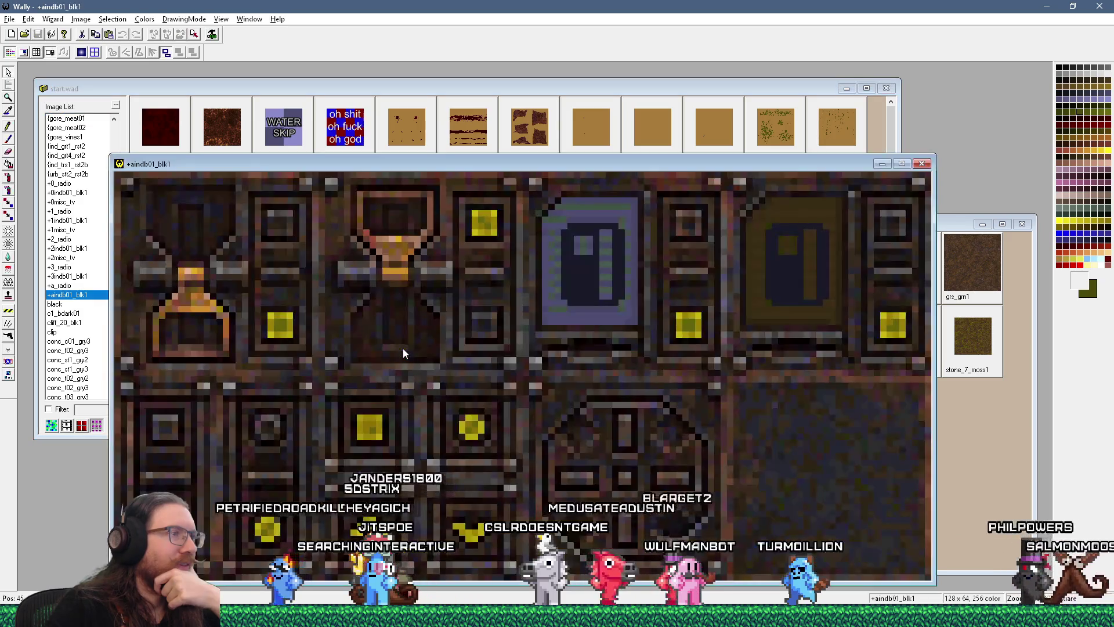
pyautogui.click(923, 164)
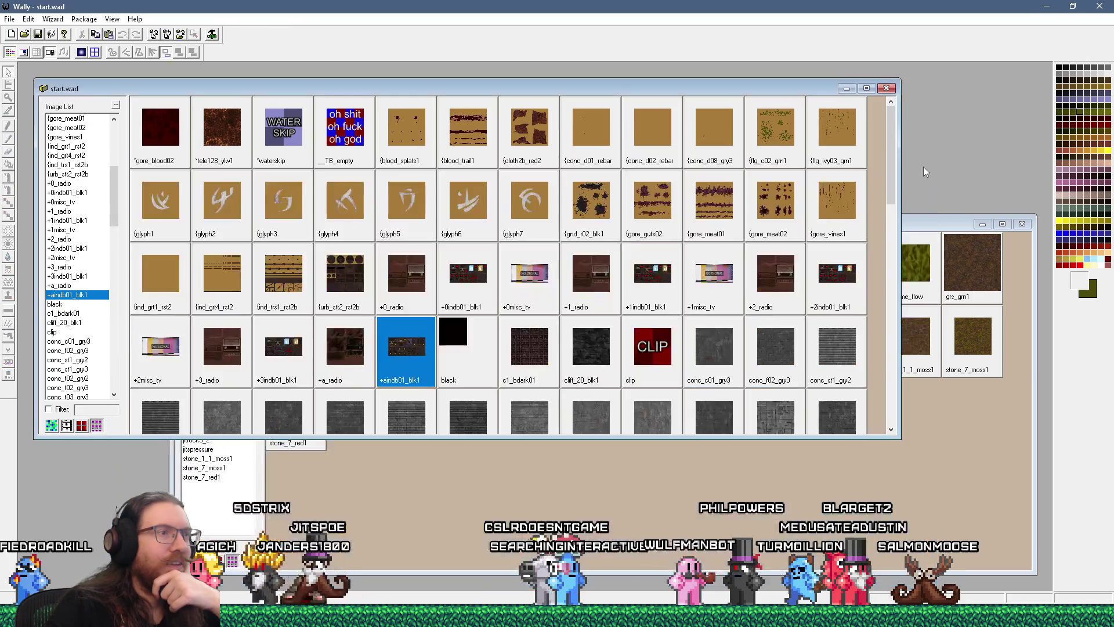
pyautogui.doubleClick(356, 290)
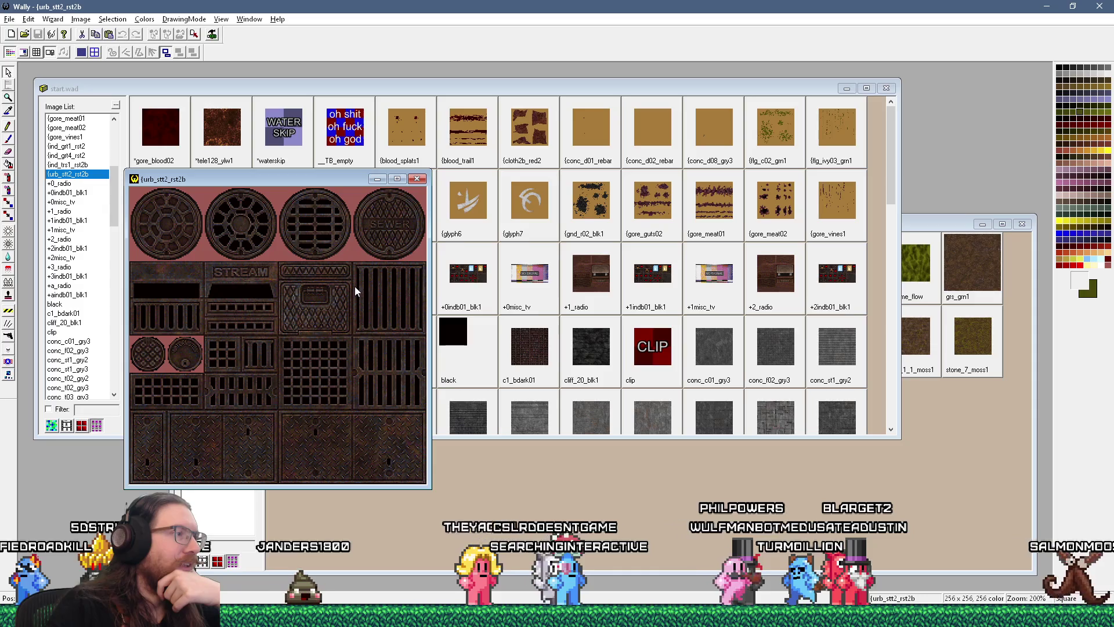
# Step: Copy {urb_stt2_rst2b from start.wad into jitspoe_sewer.wad
pyautogui.click(418, 178)
pyautogui.moveTo(931, 415); pyautogui.dragTo(936, 412)
pyautogui.click(979, 430)
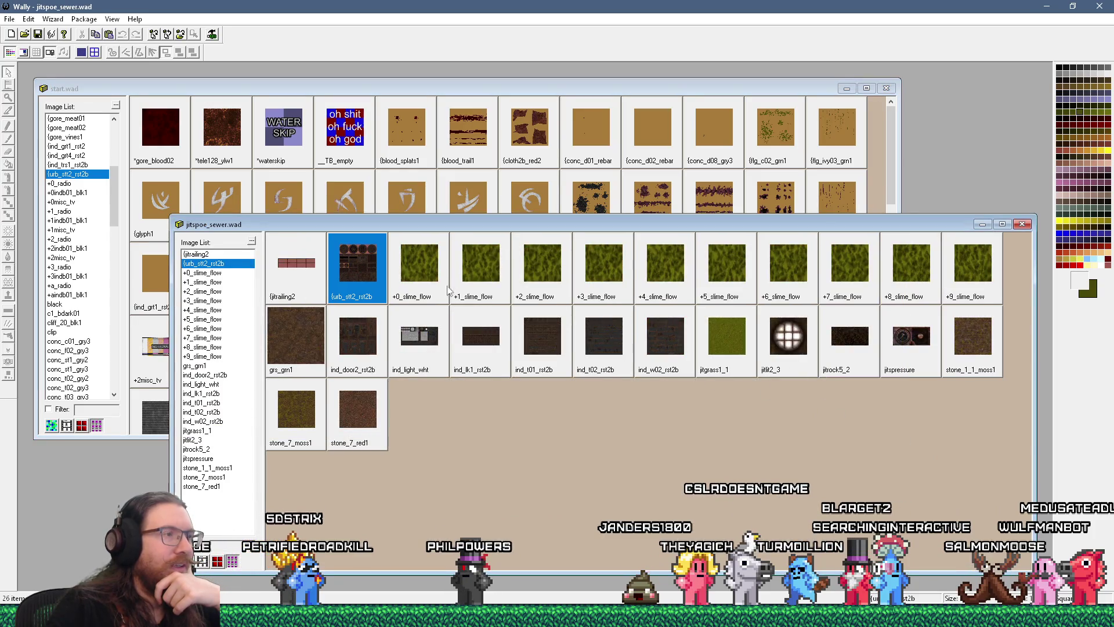
# Step: Inspect the copied {urb_stt2_rst2b, close it, and bring start.wad back to front
pyautogui.doubleClick(350, 264)
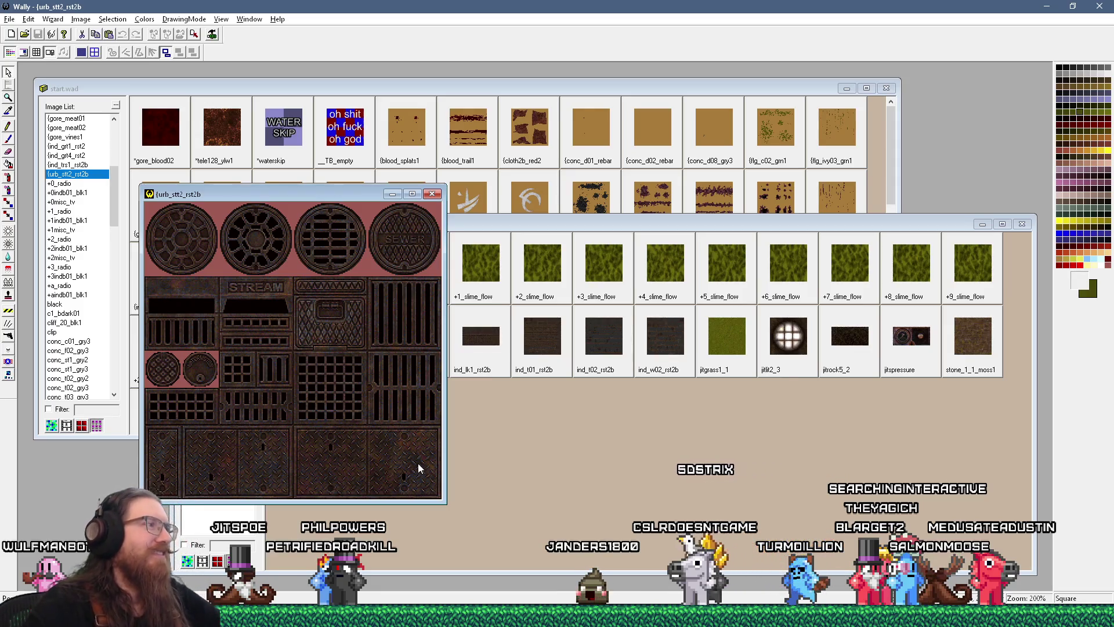
pyautogui.click(437, 196)
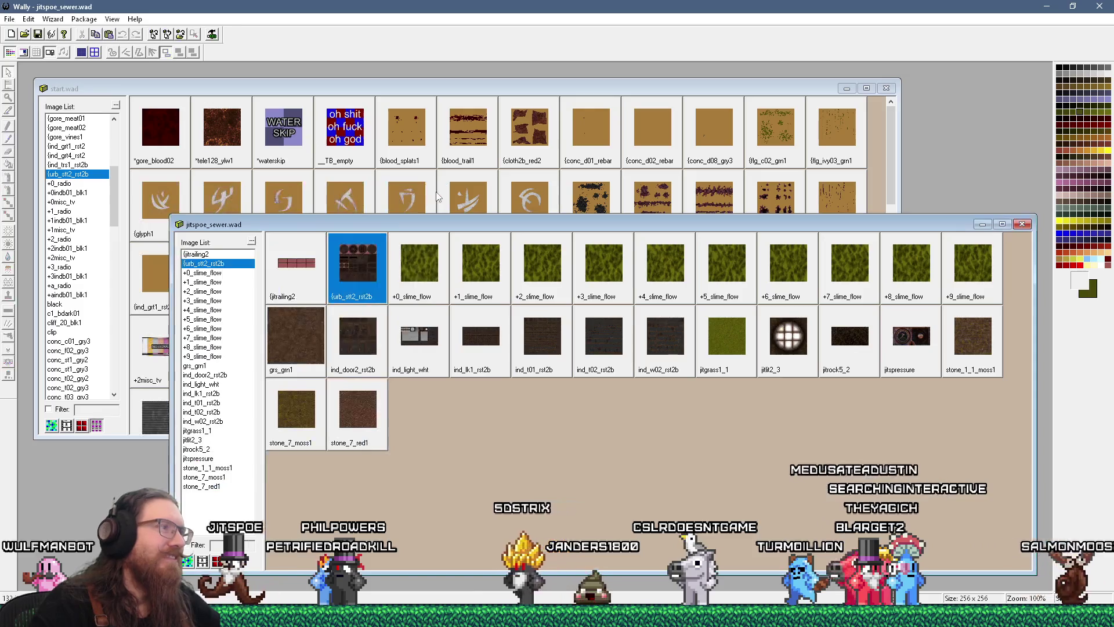
pyautogui.click(507, 91)
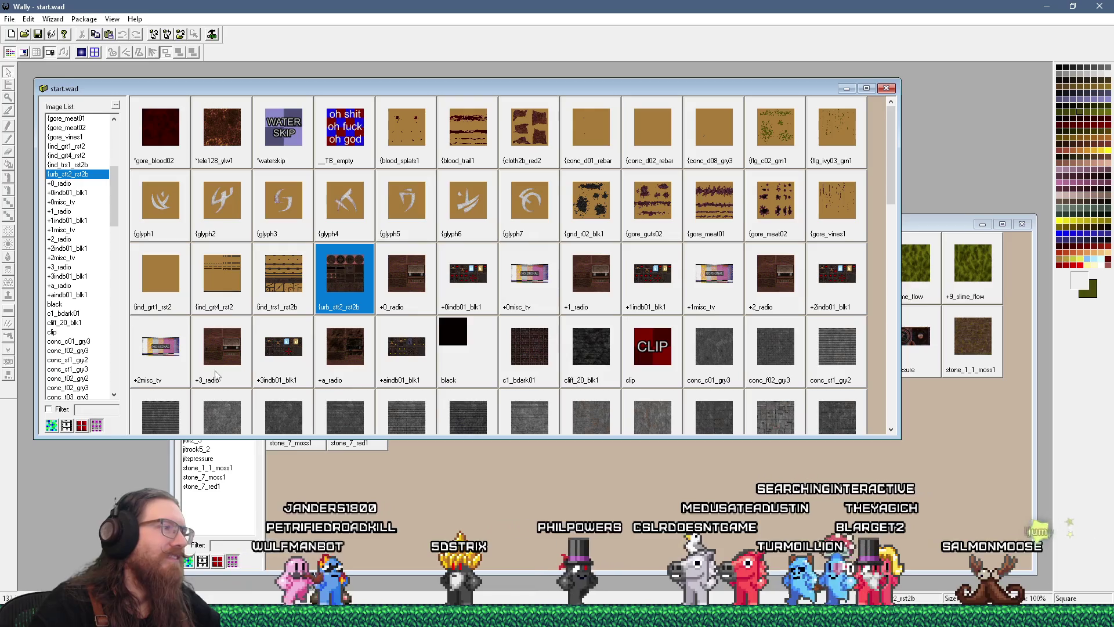
# Step: Preview and close +3_radio, c1_bdark01, the black texture and +aindb01_blk1
pyautogui.doubleClick(222, 349)
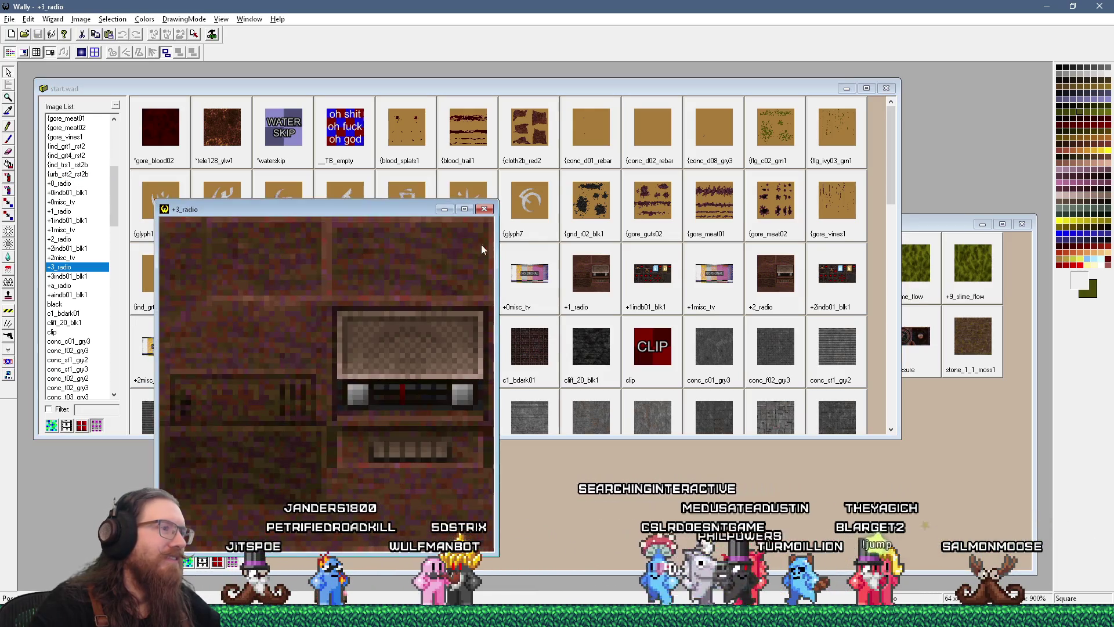
pyautogui.click(521, 344)
pyautogui.click(521, 345)
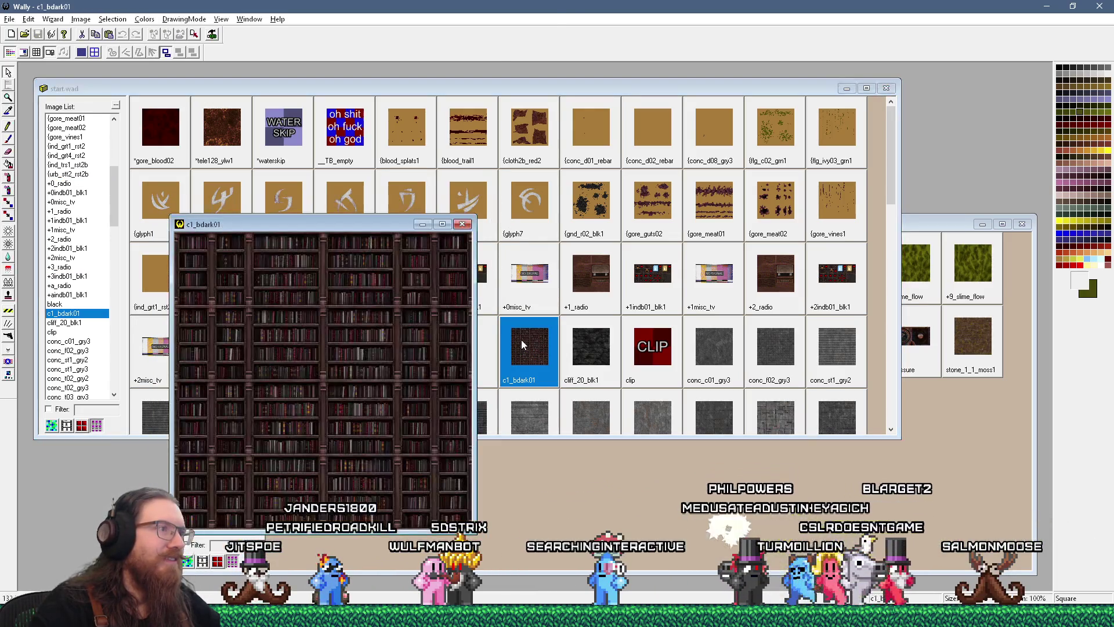
pyautogui.click(462, 224)
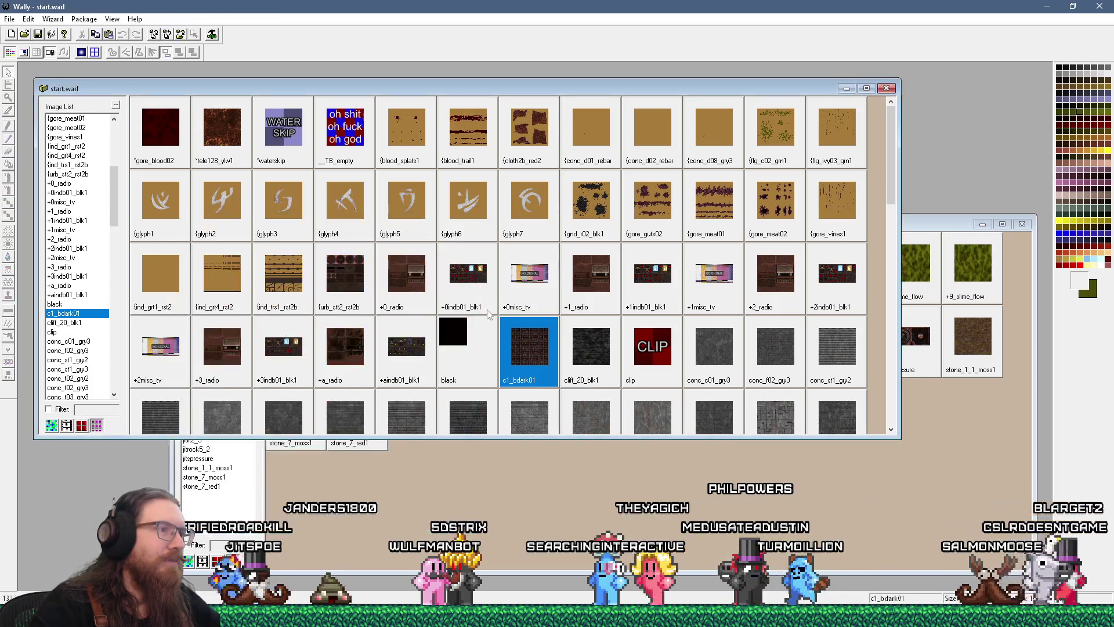
pyautogui.doubleClick(466, 348)
pyautogui.click(346, 277)
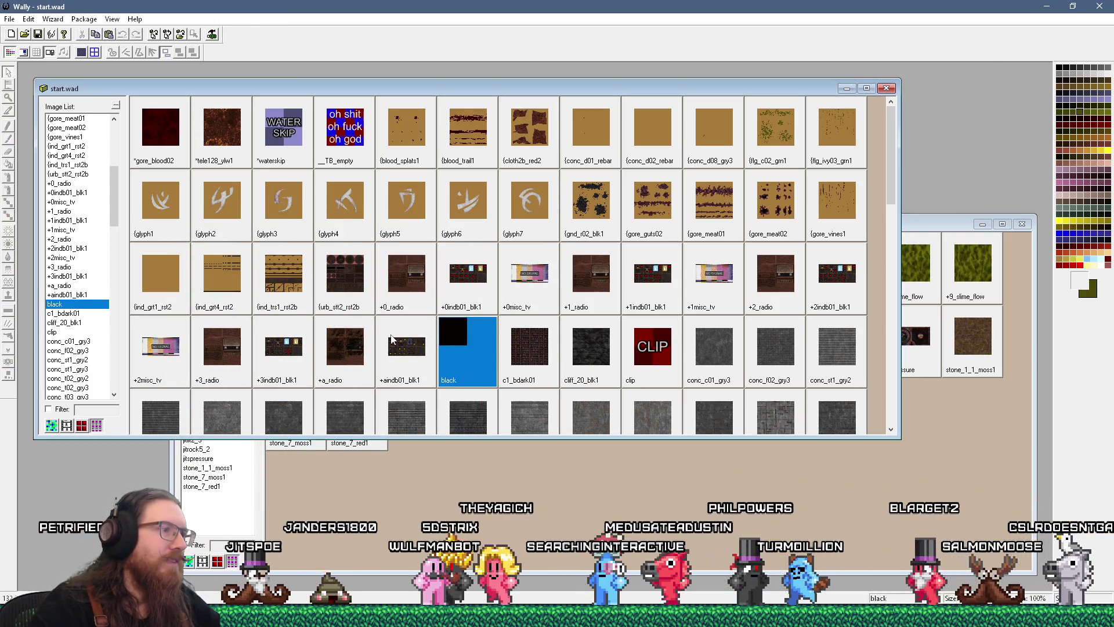
pyautogui.doubleClick(391, 334)
pyautogui.click(980, 73)
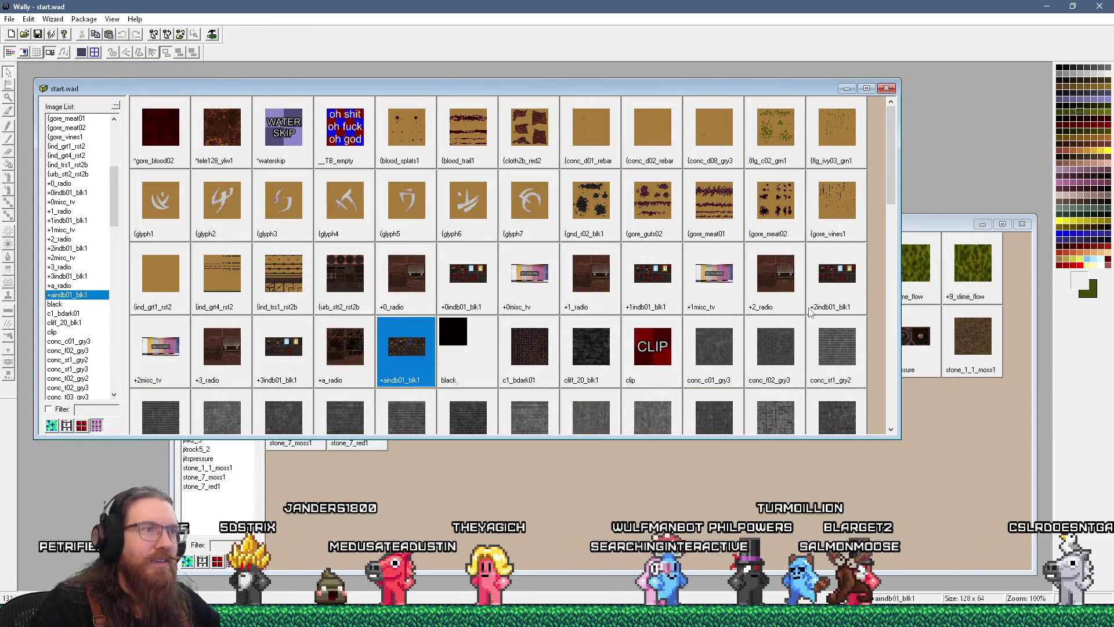
# Step: Preview conc_w09_gry2 and conc_w04_gry3, then select conc_t05_gry3
pyautogui.scroll(-1, 894, 215)
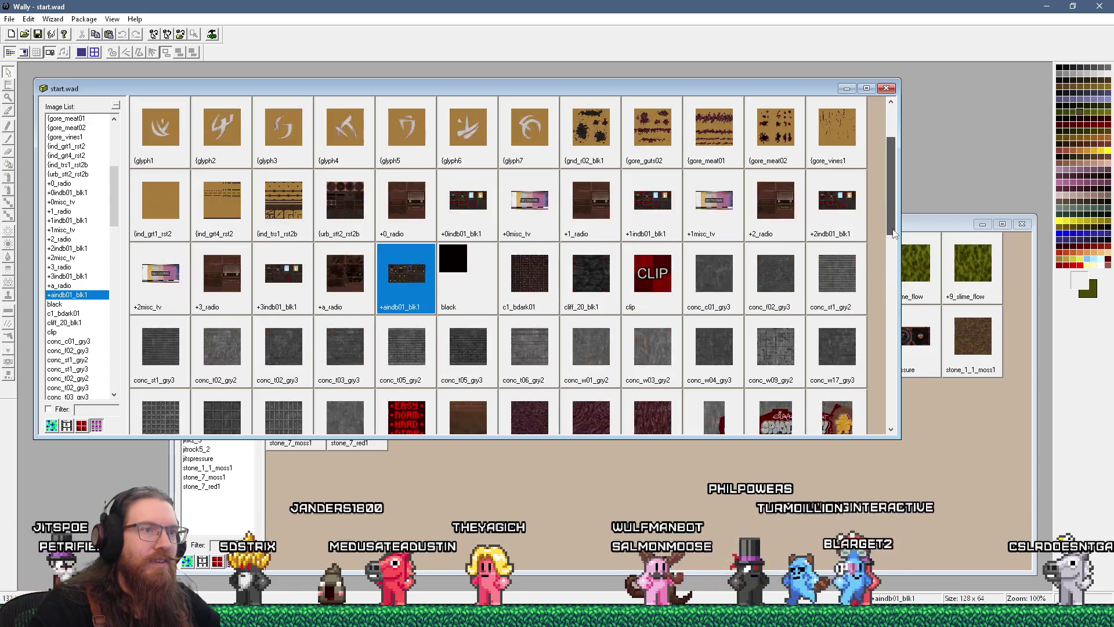
pyautogui.doubleClick(767, 353)
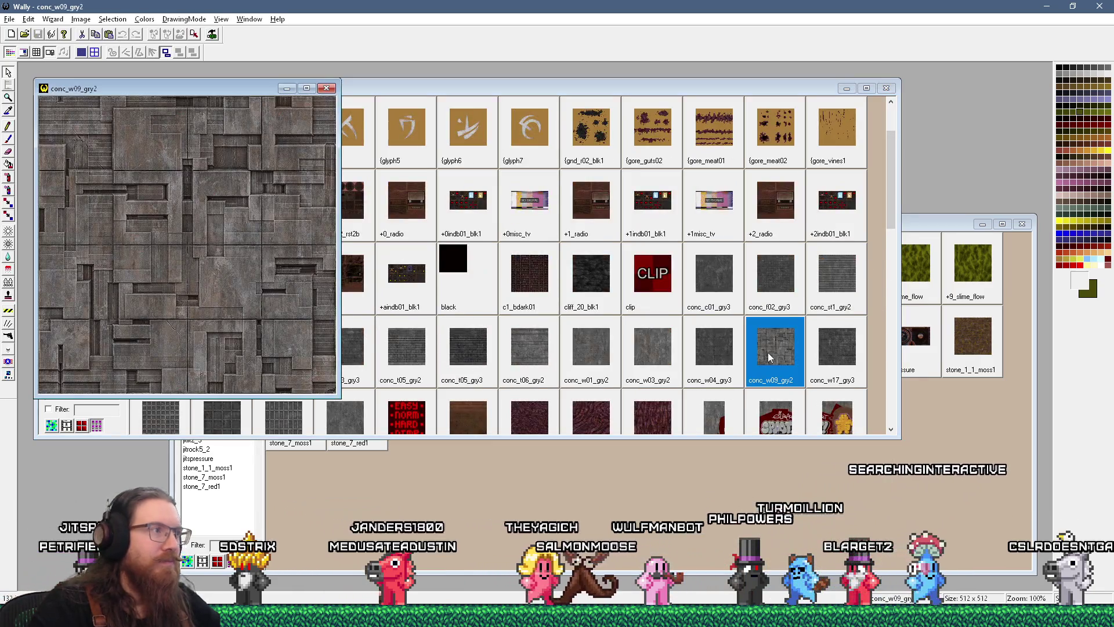
pyautogui.click(326, 88)
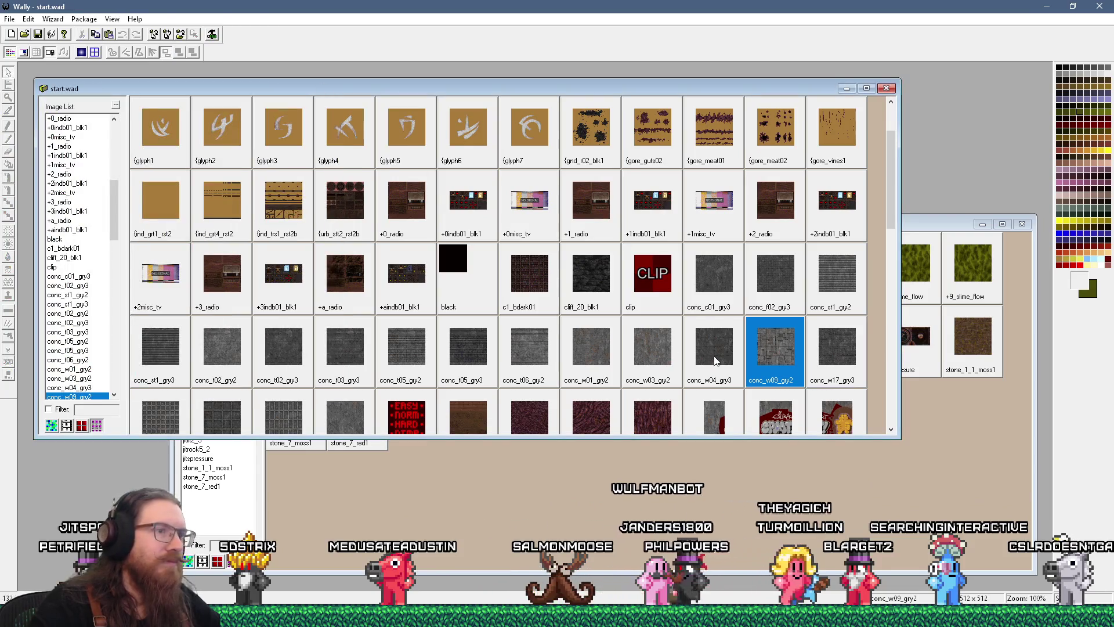
pyautogui.doubleClick(715, 361)
pyautogui.click(341, 104)
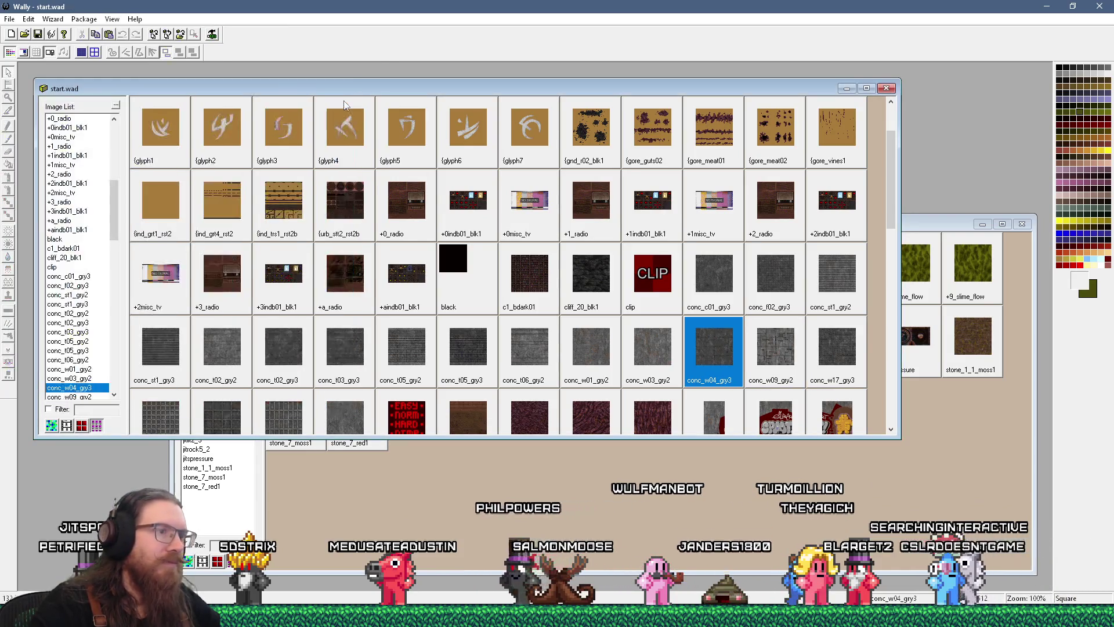
pyautogui.click(497, 358)
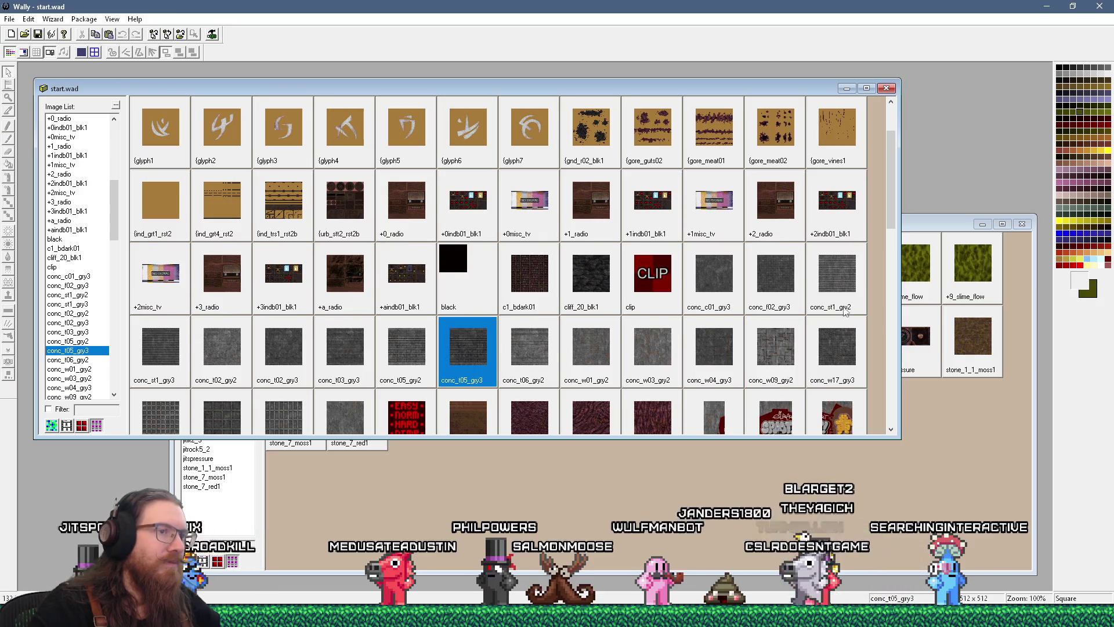
# Step: Select conc_w19_gry3, preview the sky1 texture, then select soil02_blk1
pyautogui.moveTo(890, 225); pyautogui.dragTo(890, 249)
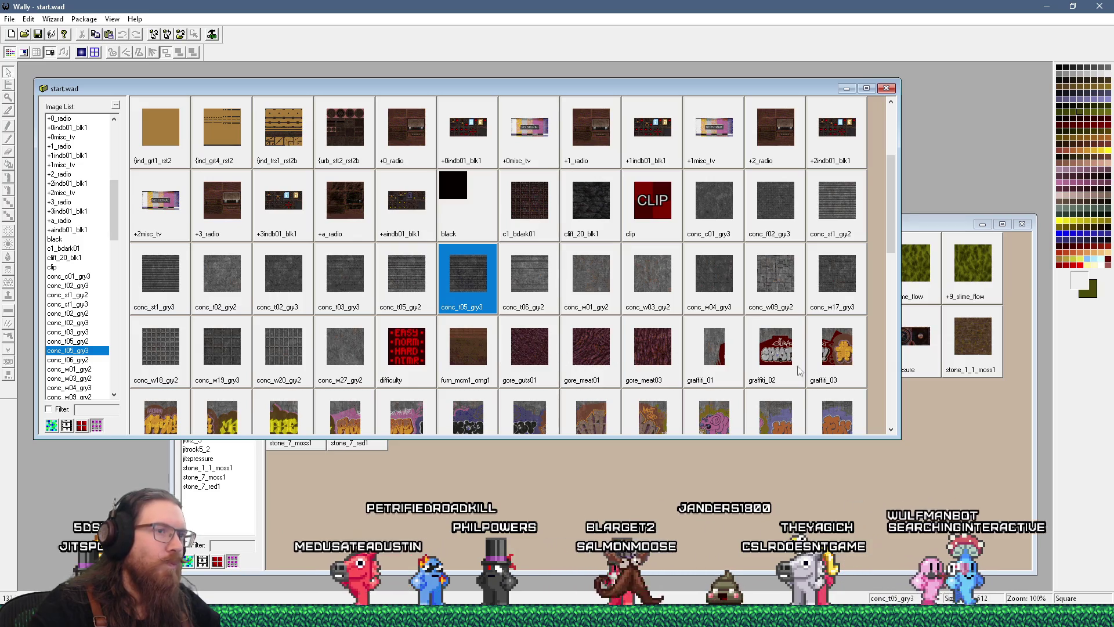
pyautogui.click(247, 348)
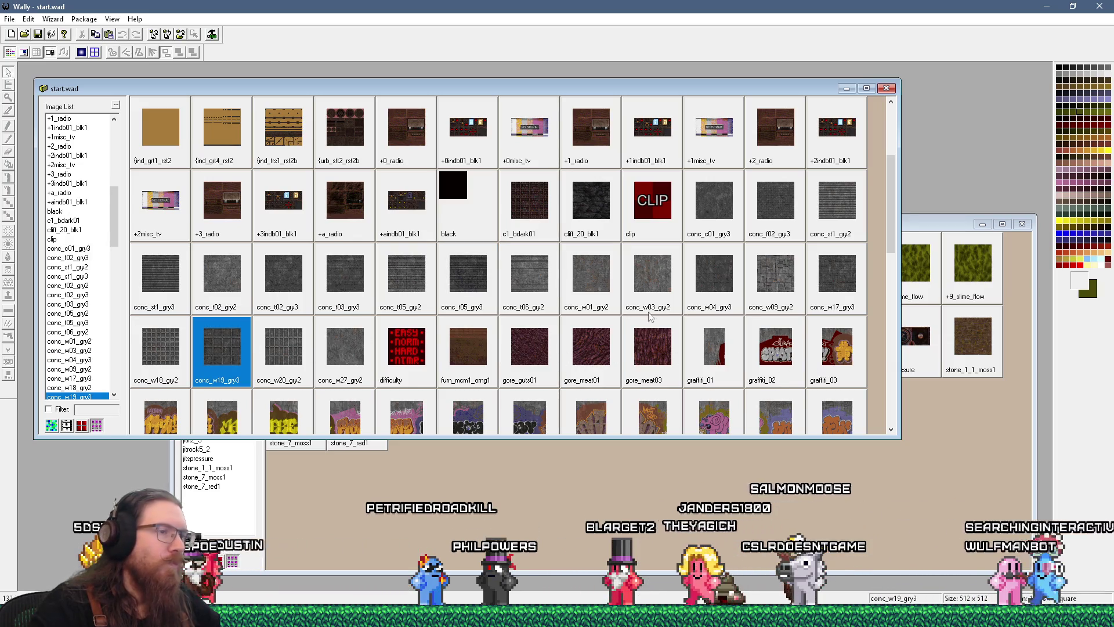
pyautogui.moveTo(891, 231); pyautogui.dragTo(879, 357)
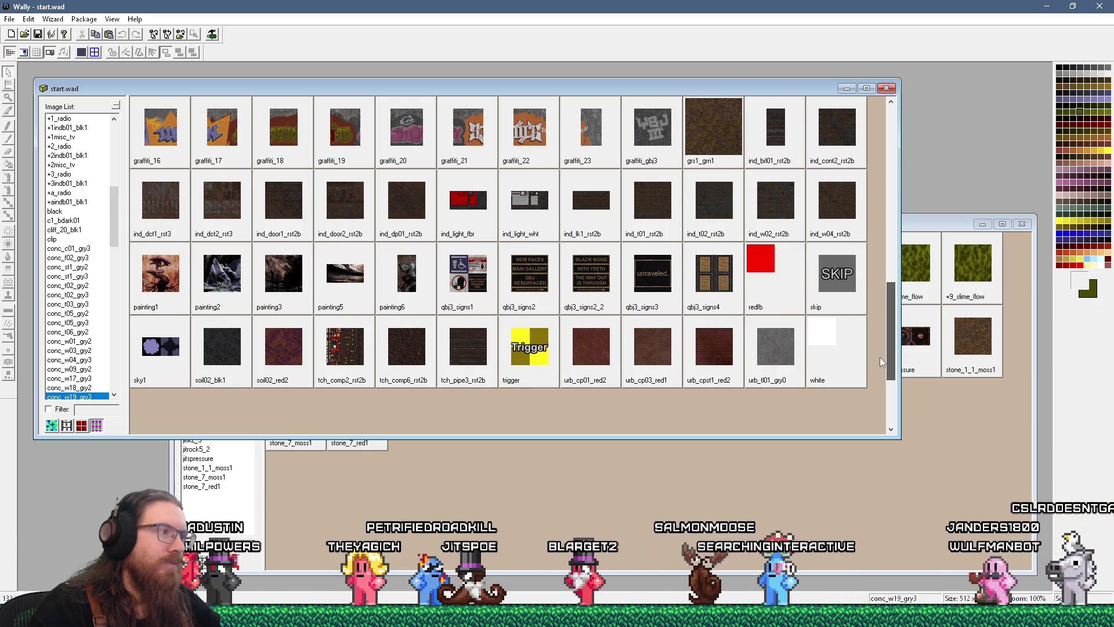
pyautogui.moveTo(880, 357); pyautogui.dragTo(880, 357)
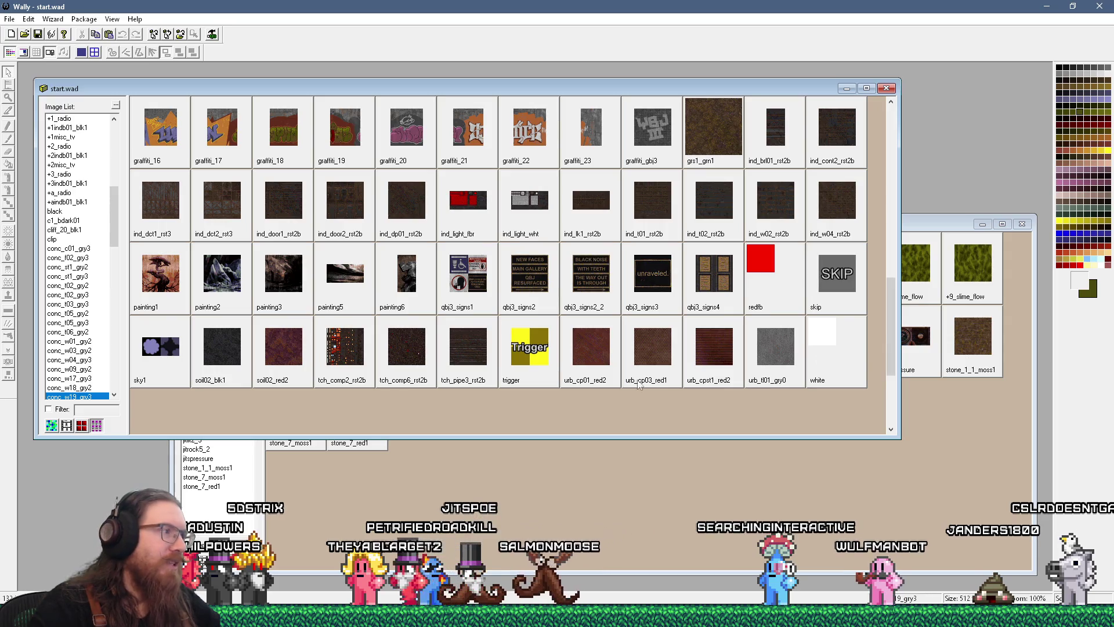
pyautogui.doubleClick(156, 343)
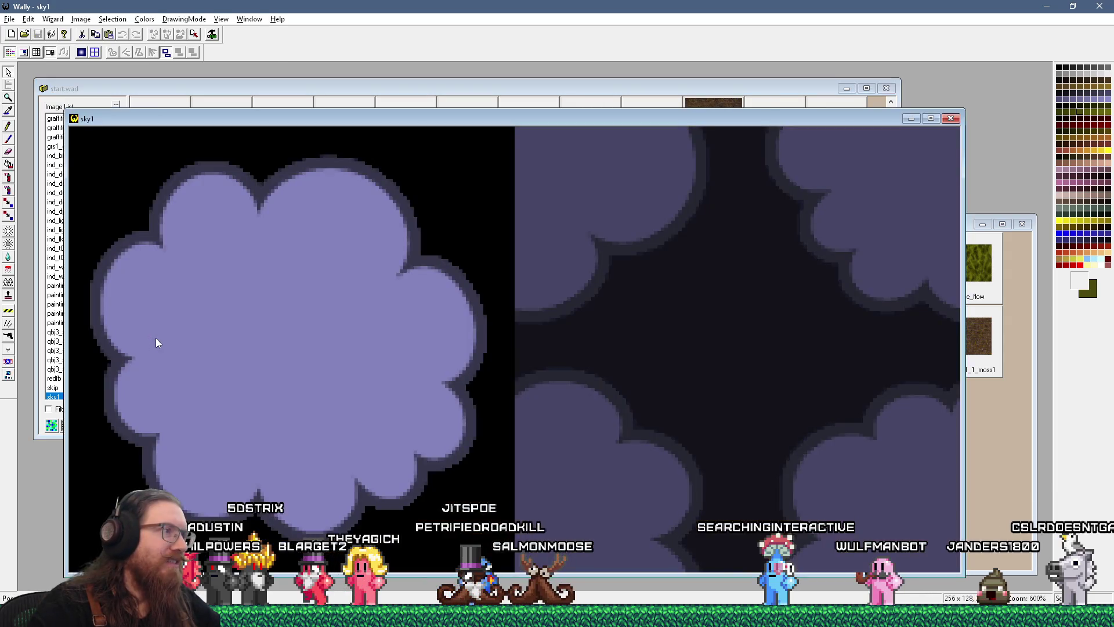
pyautogui.click(950, 120)
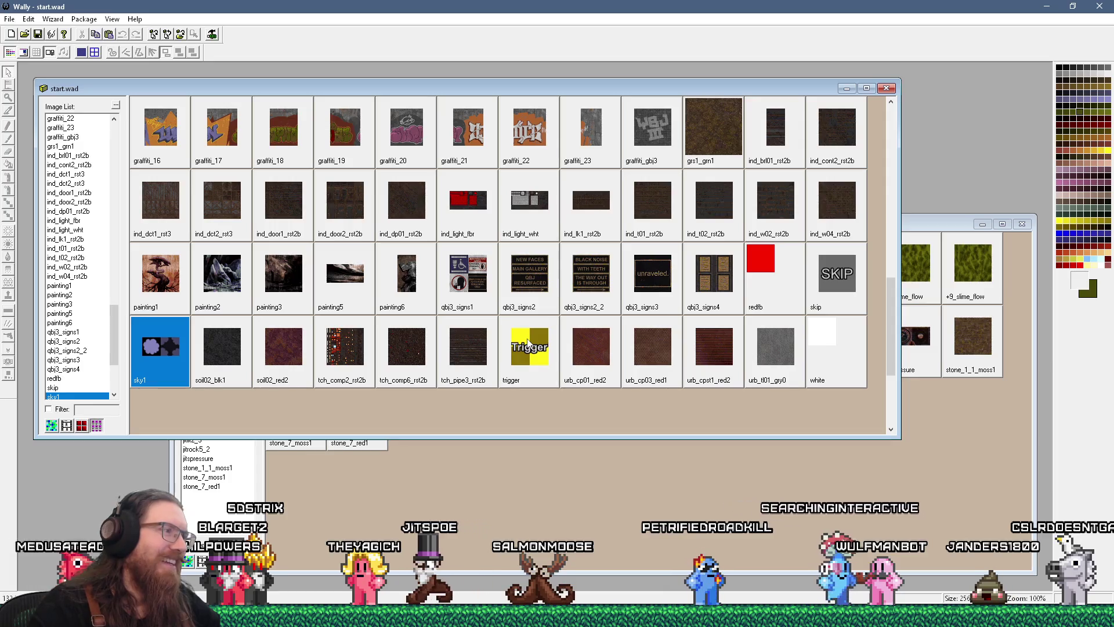
pyautogui.click(250, 362)
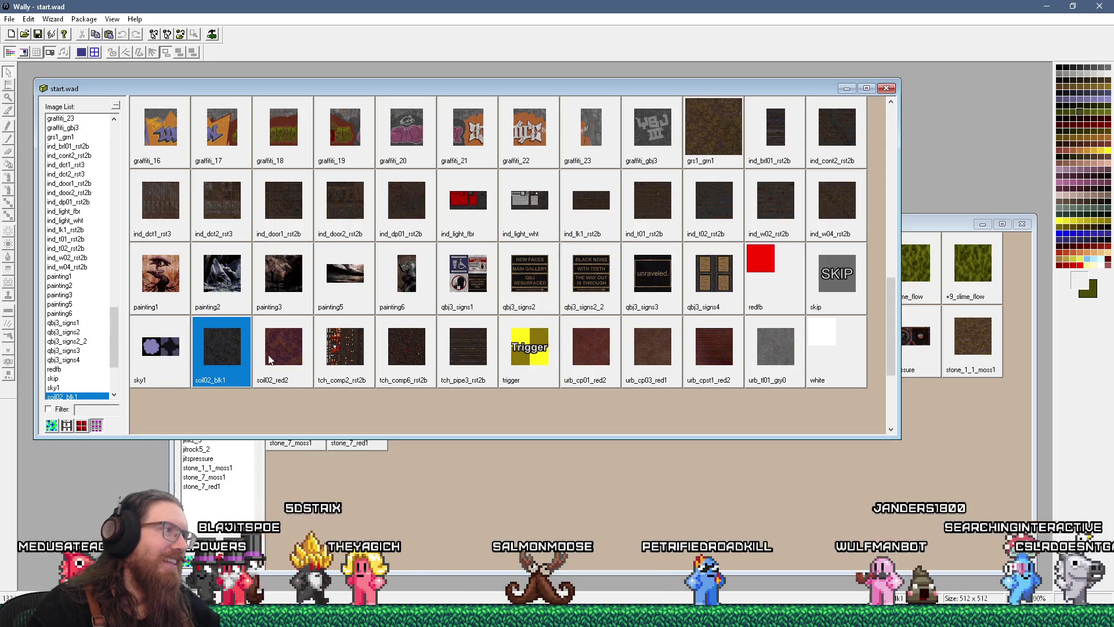
pyautogui.moveTo(887, 319); pyautogui.dragTo(879, 181)
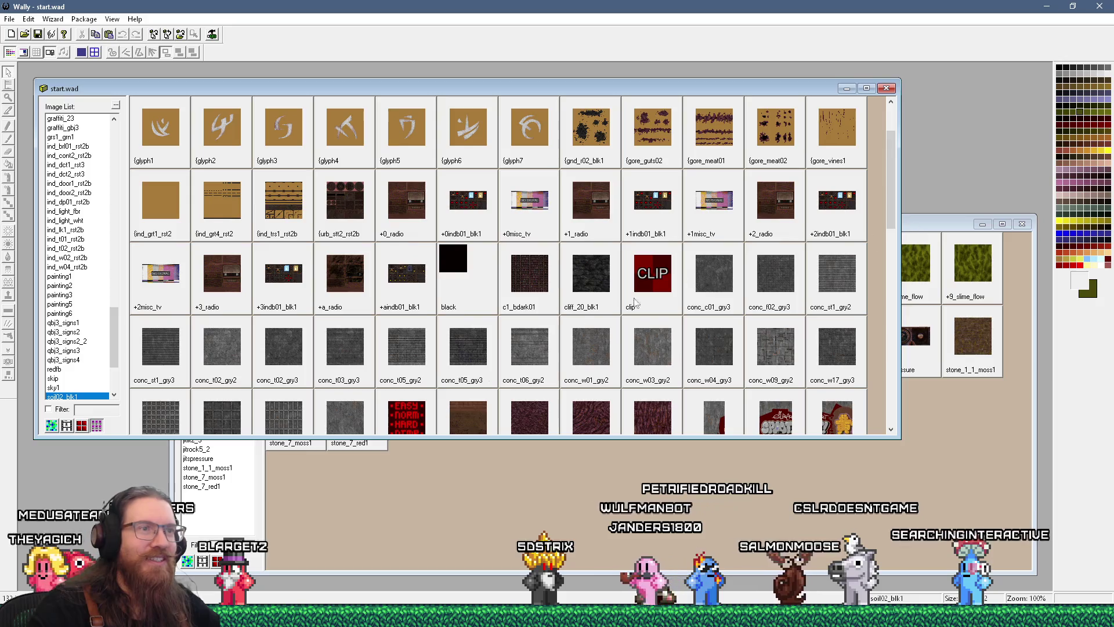
# Step: Bring jitspoe_sewer.wad forward, then switch to TrenchBroom and clear the material search filter
pyautogui.click(917, 281)
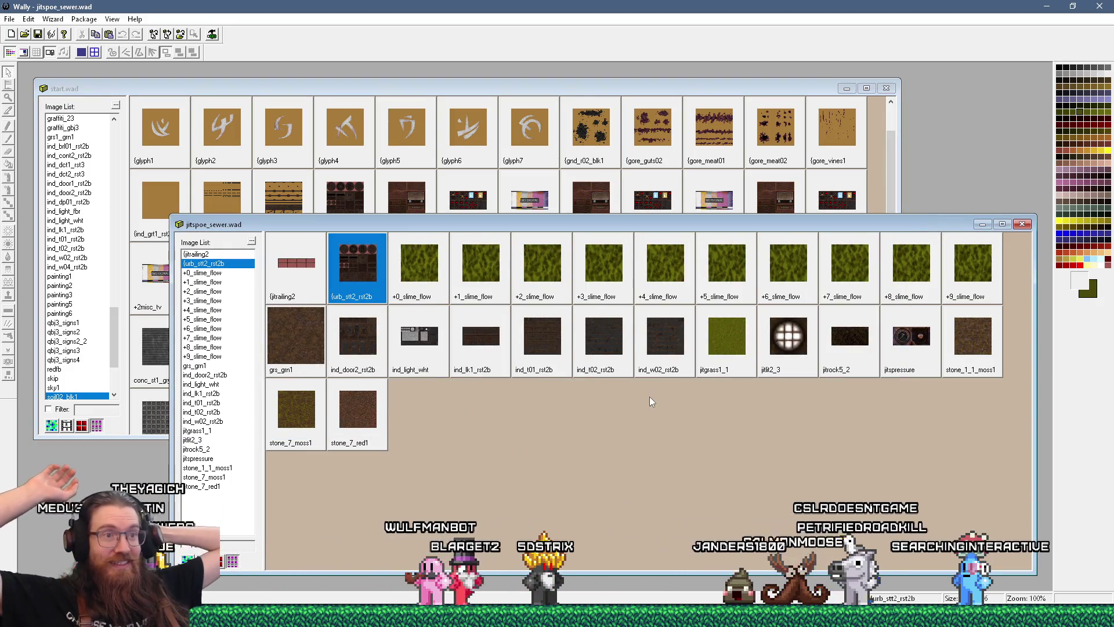
pyautogui.hotkey('alt', 'Tab')
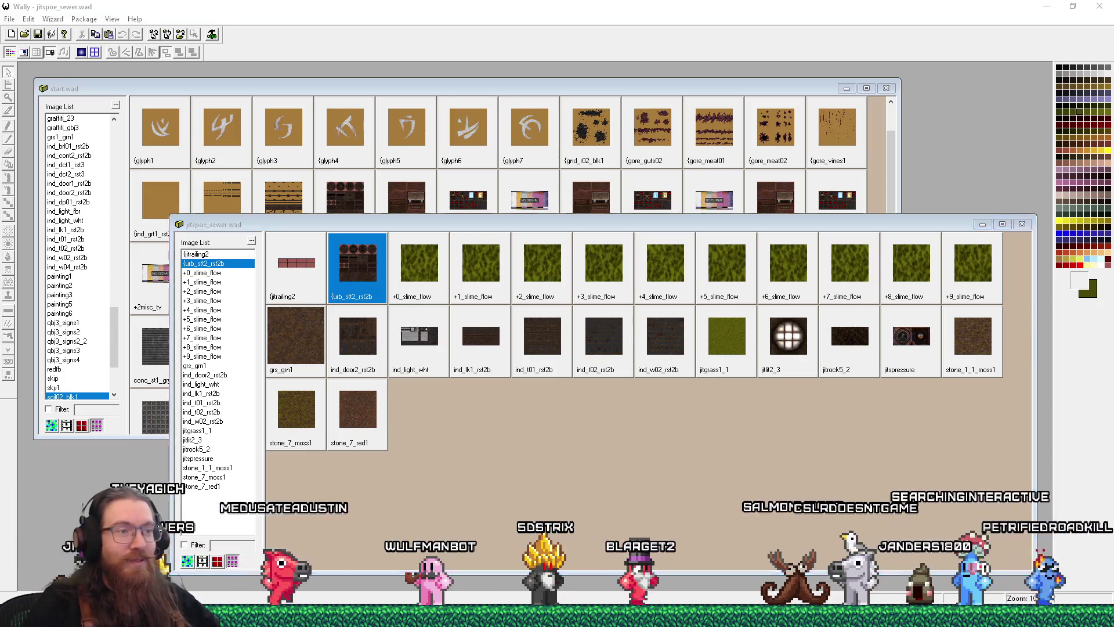
pyautogui.click(1103, 583)
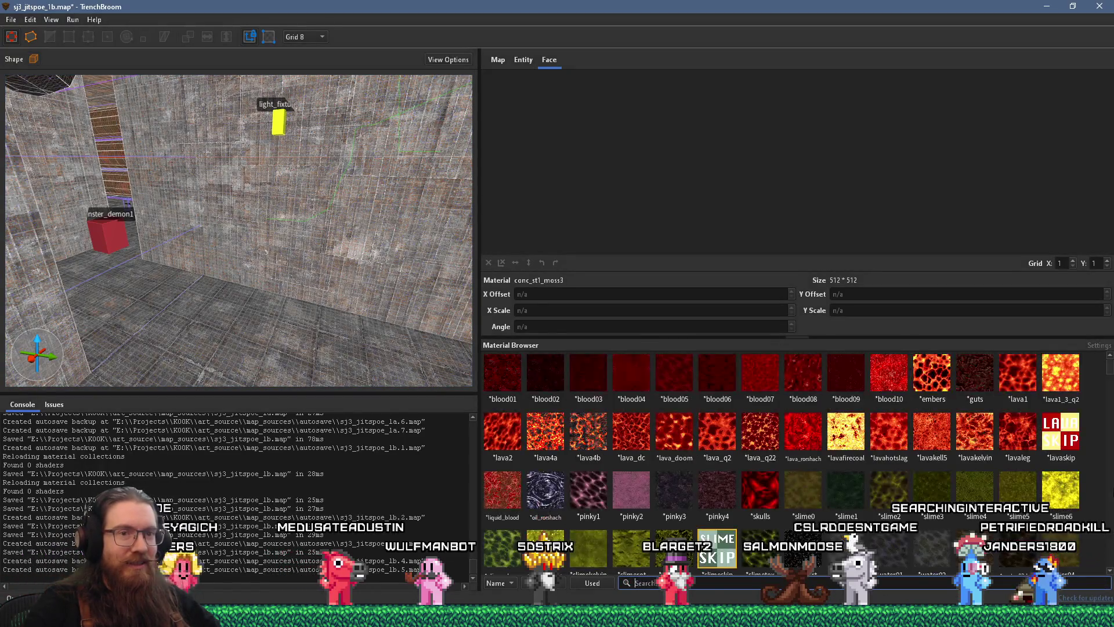
# Step: Browse the unfiltered material list, then reload the texture collections from the File menu
pyautogui.moveTo(1109, 370); pyautogui.dragTo(1110, 554)
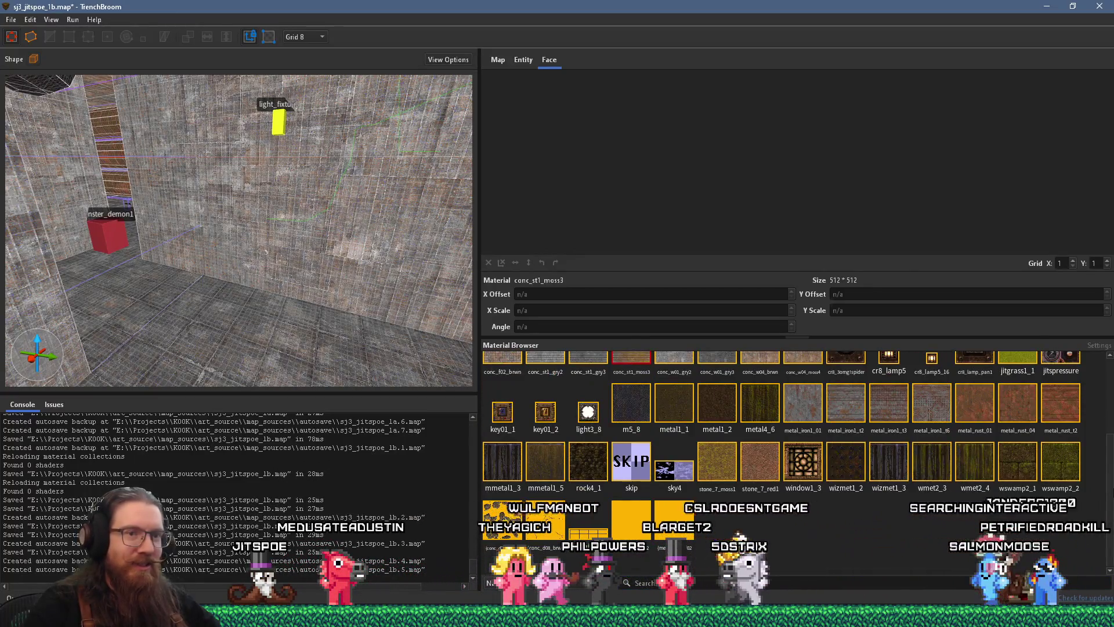
pyautogui.scroll(2, 1103, 423)
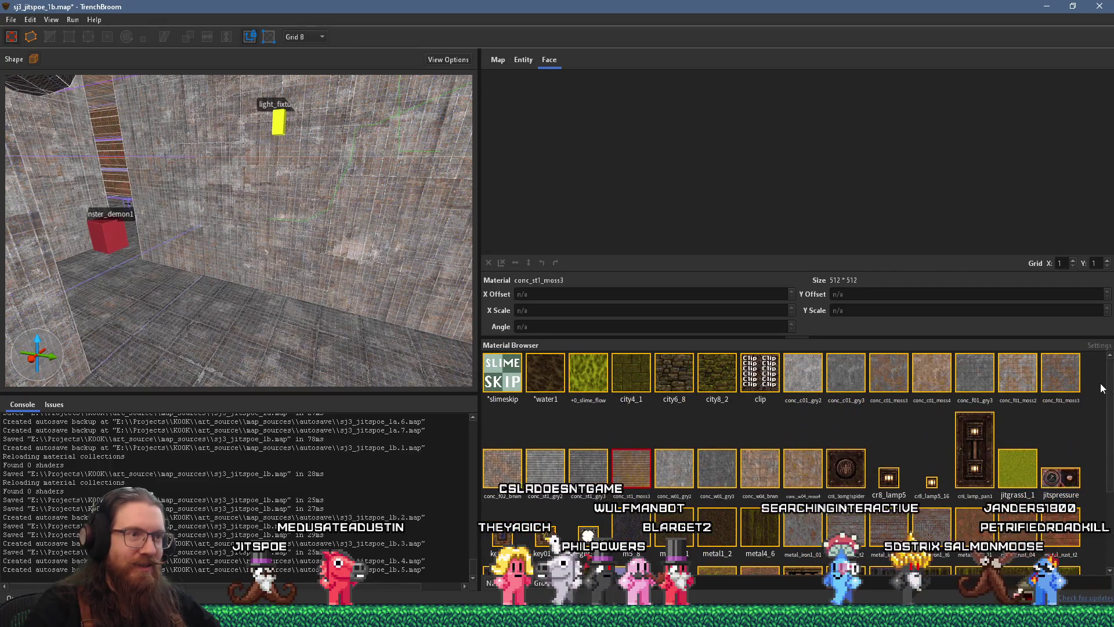
pyautogui.scroll(-3, 1104, 458)
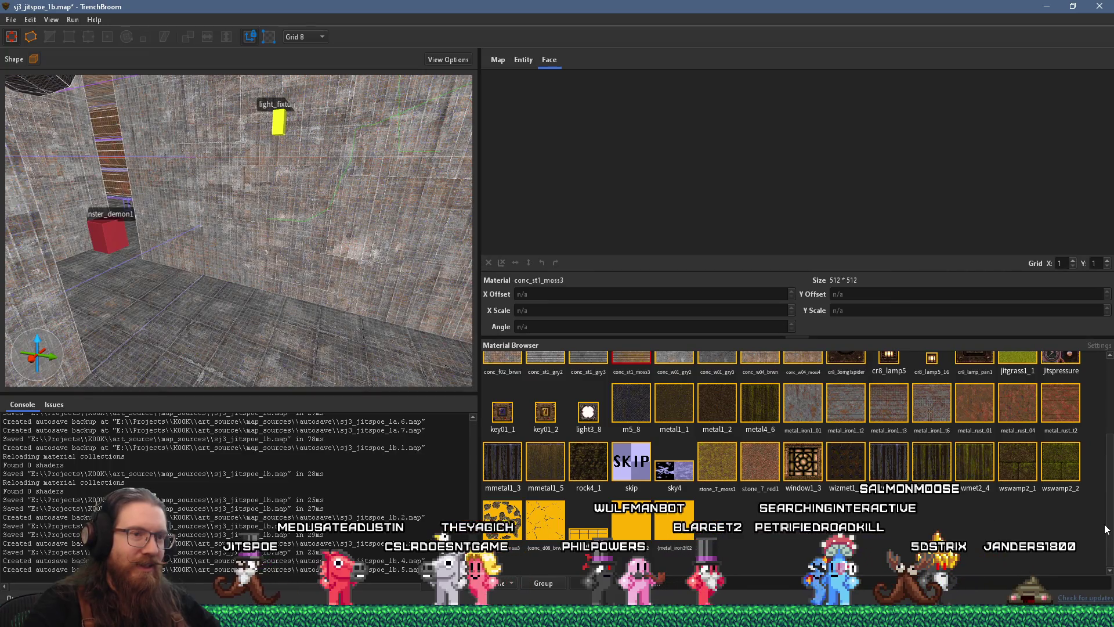
pyautogui.scroll(2, 1106, 523)
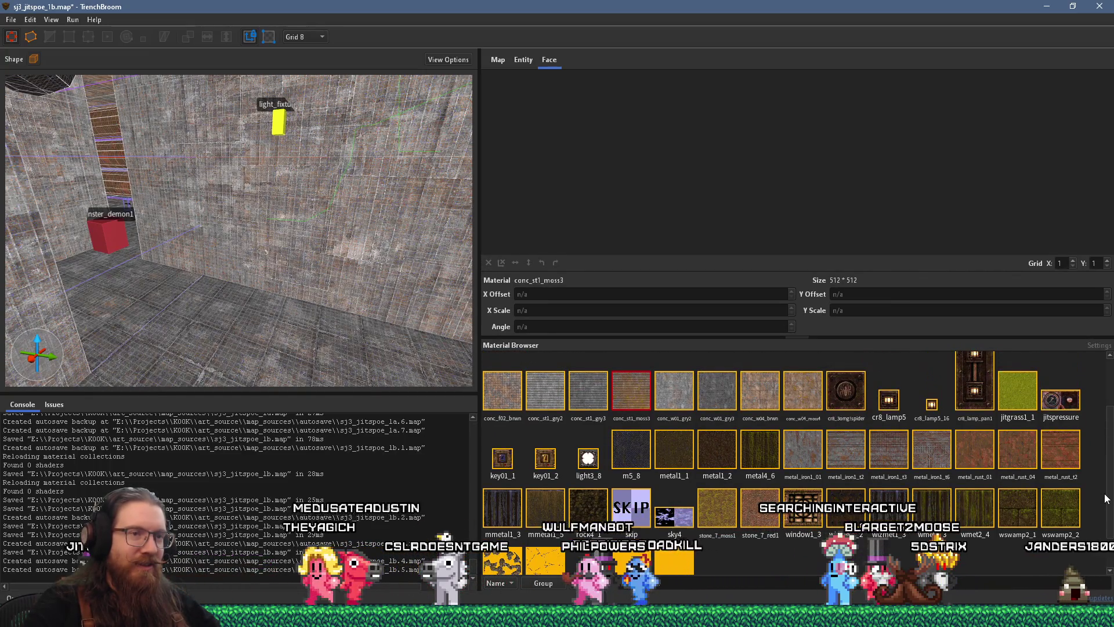
pyautogui.scroll(1, 1105, 498)
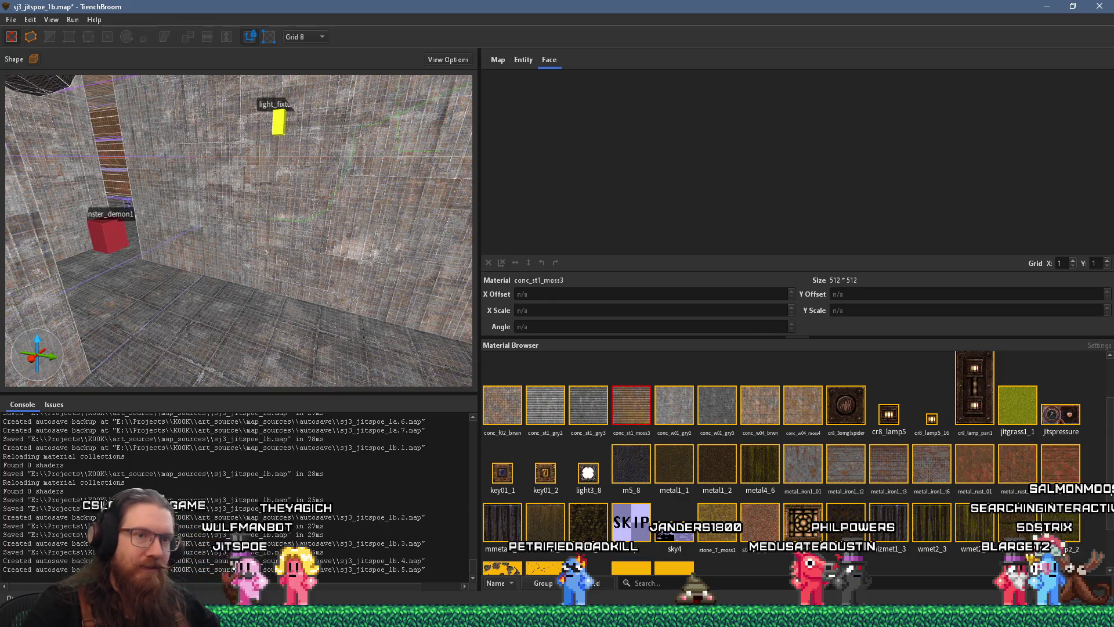
pyautogui.scroll(-2, 1110, 469)
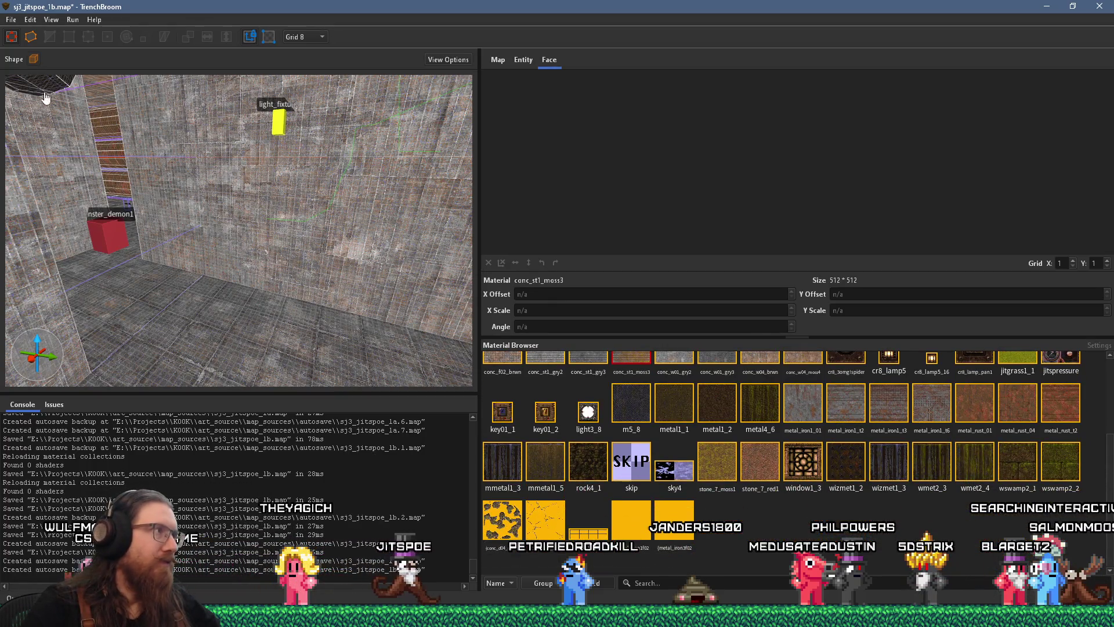
pyautogui.click(11, 19)
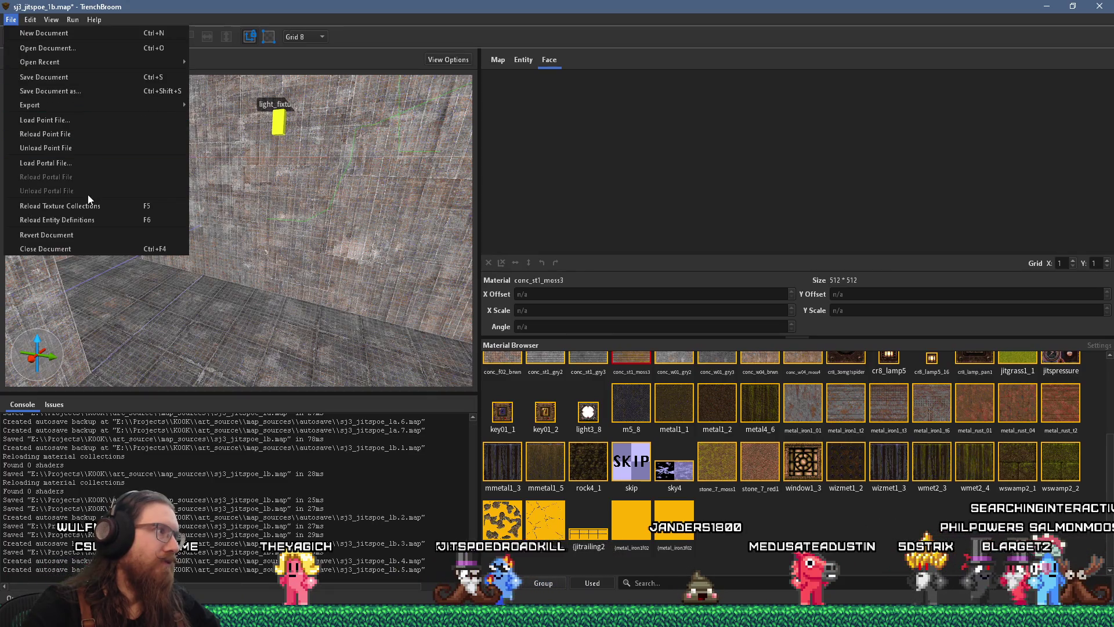
pyautogui.click(93, 209)
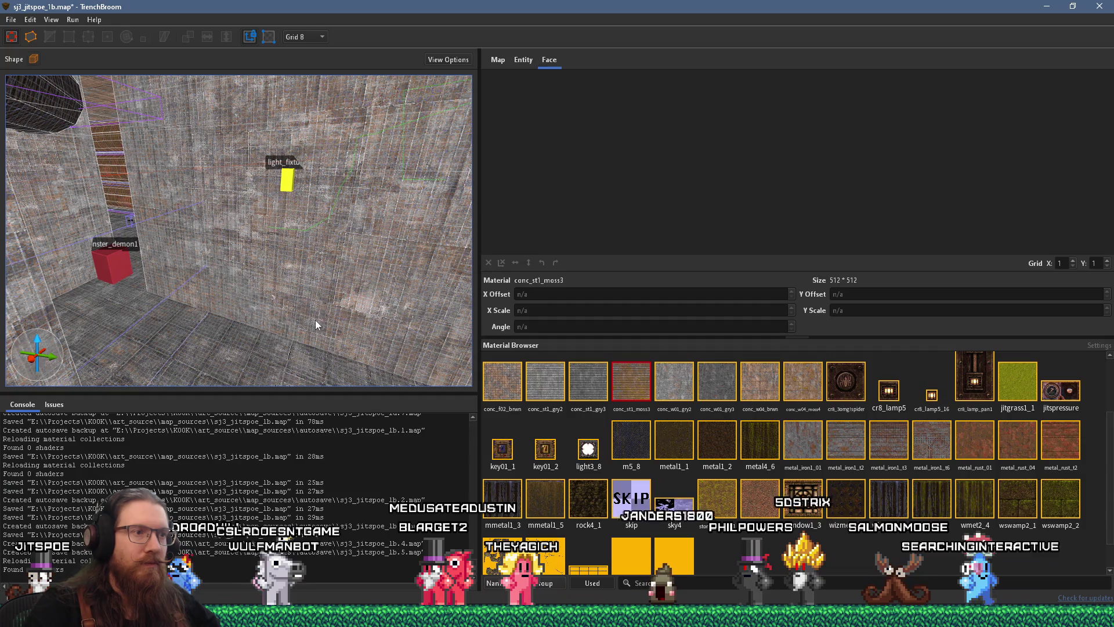
# Step: Reveal the grass floor's jitgrass1_1 material and select every brush using it
pyautogui.moveTo(312, 319)
pyautogui.mouseDown()
pyautogui.moveTo(226, 318)
pyautogui.moveTo(300, 264)
pyautogui.moveTo(181, 343)
pyautogui.moveTo(246, 296)
pyautogui.moveTo(164, 291)
pyautogui.moveTo(301, 316)
pyautogui.moveTo(304, 262)
pyautogui.moveTo(316, 249)
pyautogui.moveTo(253, 384)
pyautogui.moveTo(290, 354)
pyautogui.moveTo(301, 246)
pyautogui.moveTo(279, 348)
pyautogui.moveTo(267, 302)
pyautogui.moveTo(211, 325)
pyautogui.mouseUp()
pyautogui.rightClick(211, 325)
pyautogui.click(317, 497)
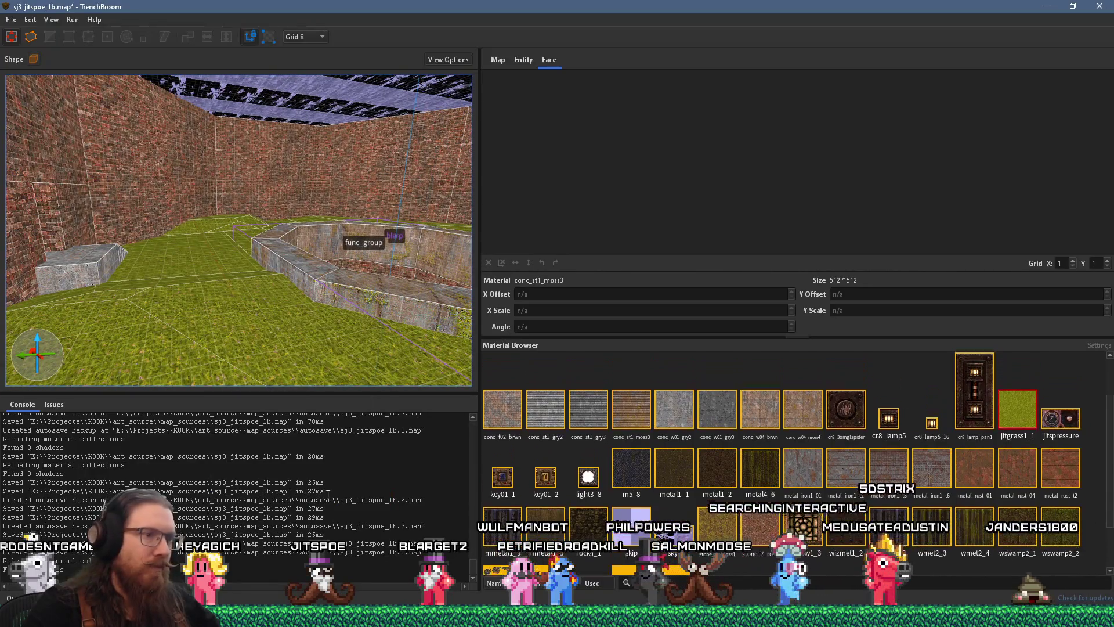
pyautogui.rightClick(1015, 423)
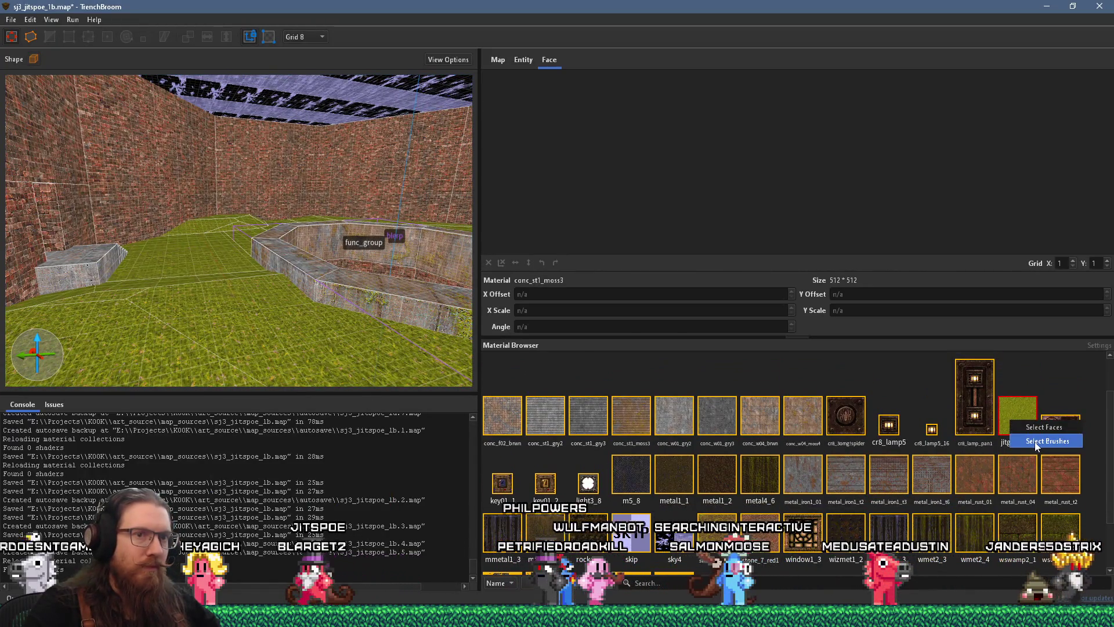
pyautogui.click(1036, 441)
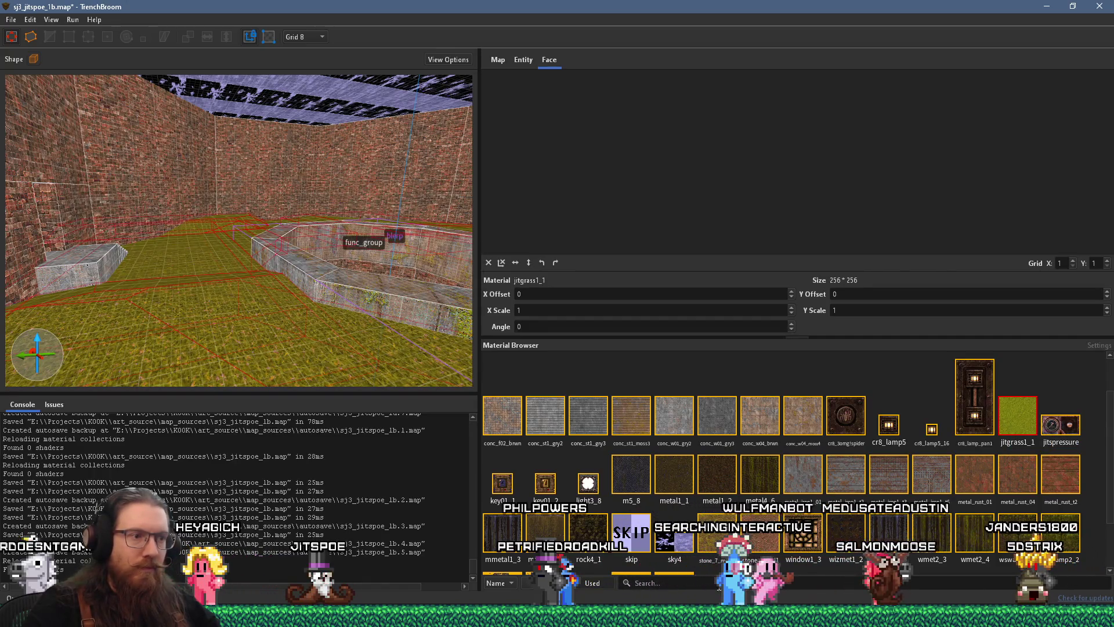
# Step: Filter the material list to 'gr' and switch over to Wally
pyautogui.scroll(10, 679, 523)
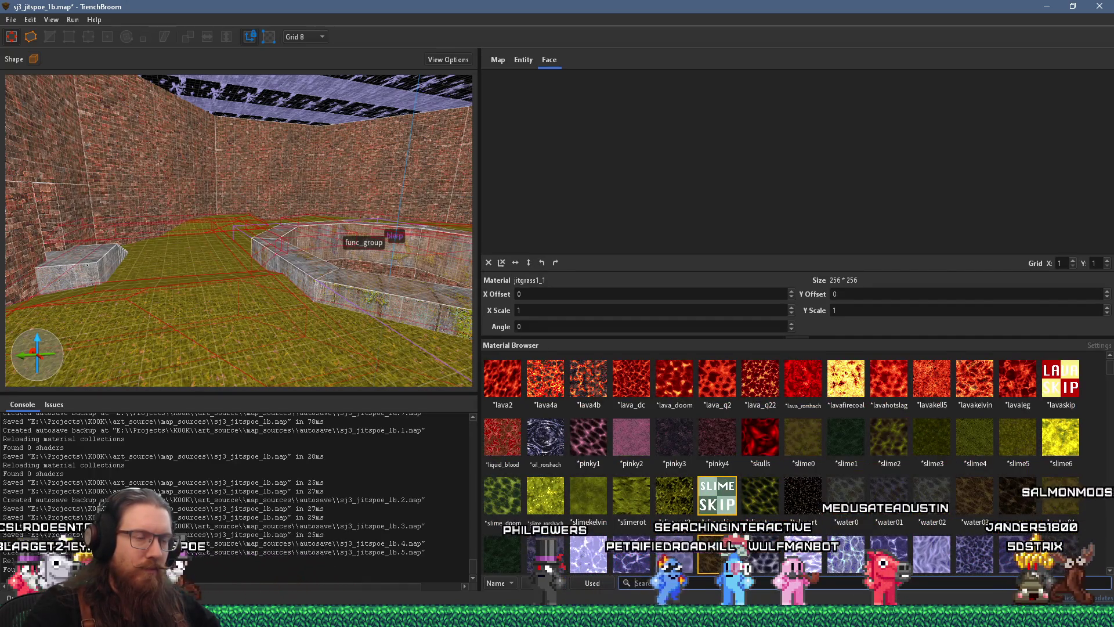
pyautogui.write('gr')
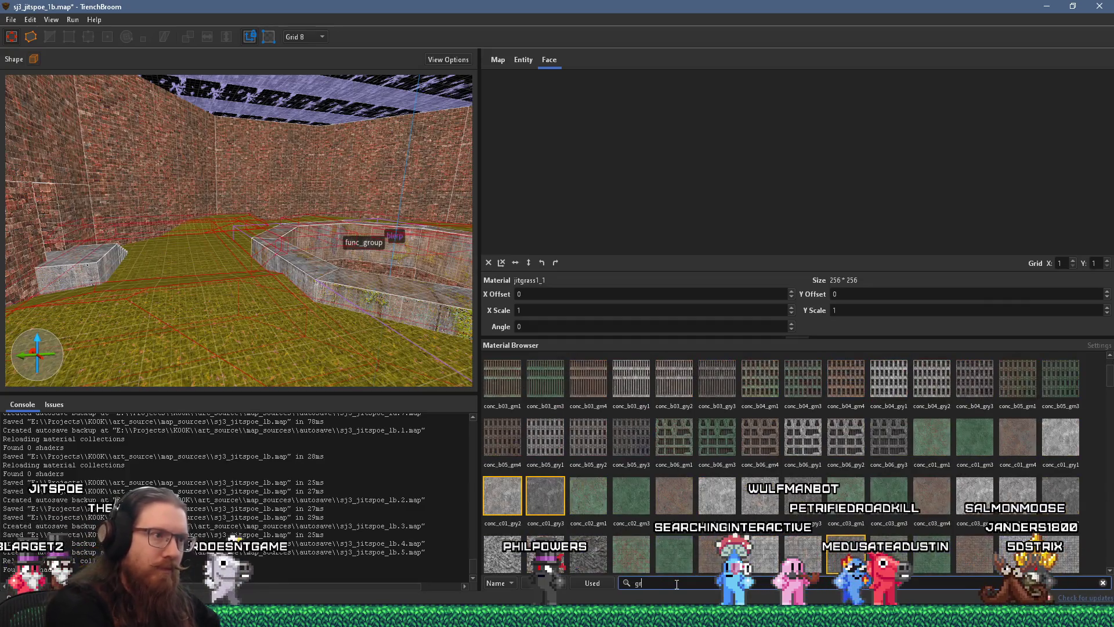
pyautogui.hotkey('alt', 'Tab')
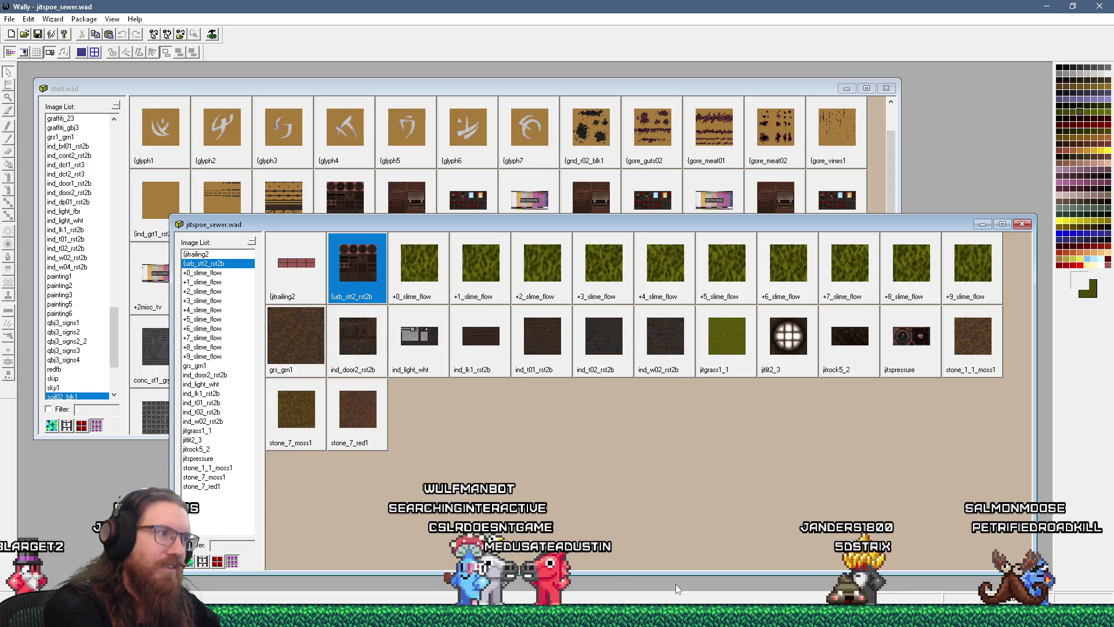
# Step: Back in TrenchBroom, apply grs_grn1 to the selected grass floor brushes
pyautogui.hotkey('alt', 'Tab')
pyautogui.write('grs')
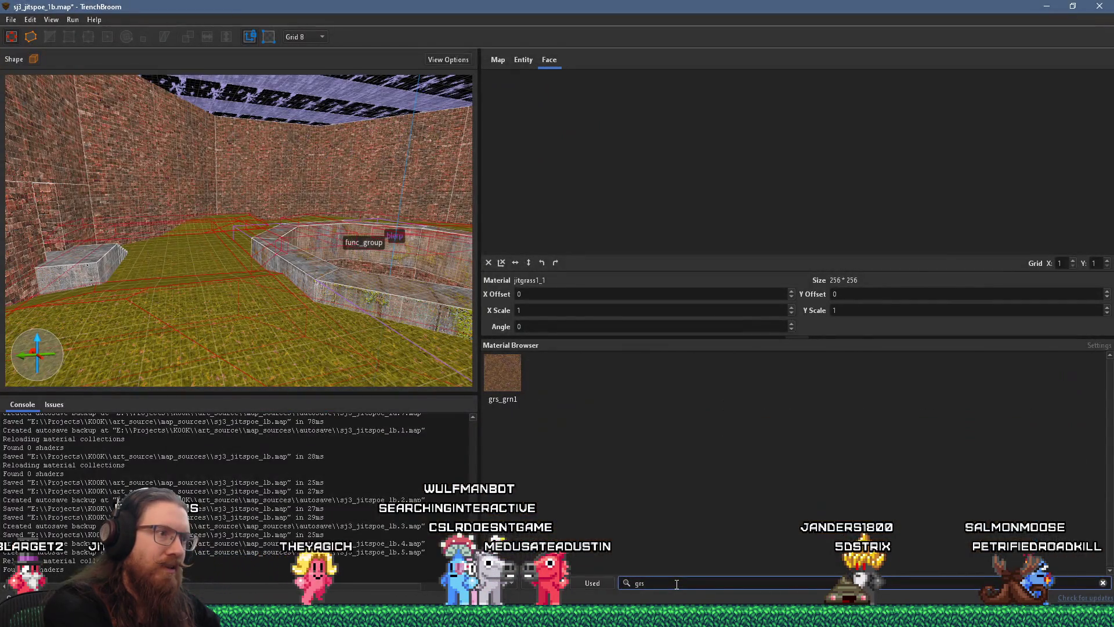
pyautogui.click(492, 376)
pyautogui.scroll(5, 275, 343)
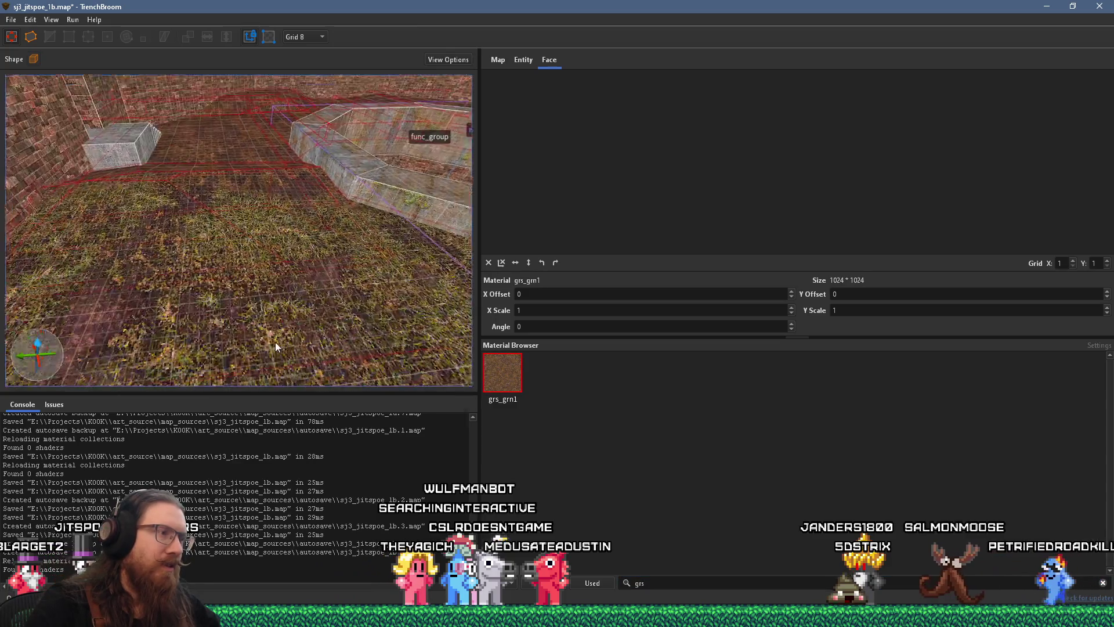
pyautogui.scroll(-3, 283, 331)
pyautogui.scroll(4, 267, 241)
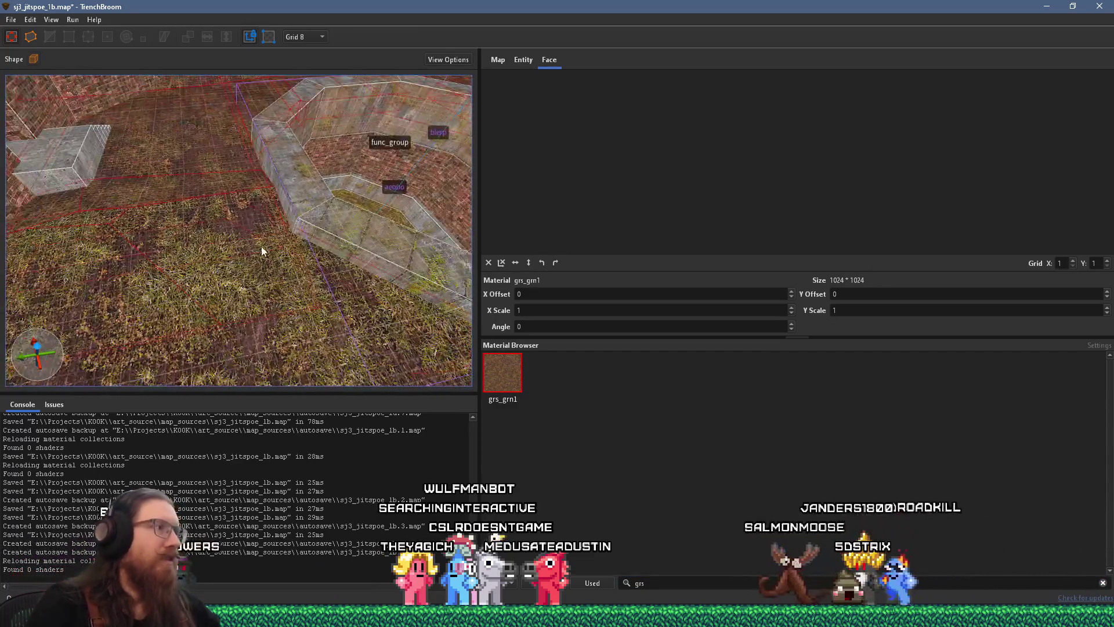
pyautogui.scroll(6, 269, 253)
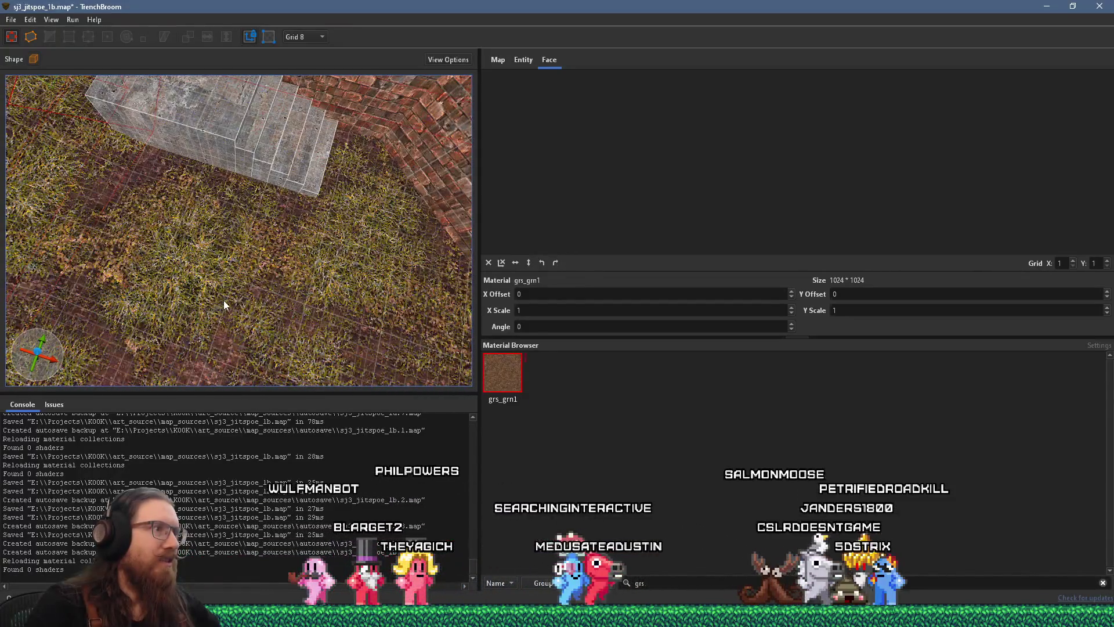
pyautogui.scroll(-5, 224, 301)
# Step: Deselect the brushes, turn the view to the stairs, and select the bottom step's face
pyautogui.moveTo(269, 284)
pyautogui.mouseDown()
pyautogui.moveTo(194, 277)
pyautogui.moveTo(336, 323)
pyautogui.moveTo(228, 256)
pyautogui.moveTo(282, 300)
pyautogui.moveTo(294, 284)
pyautogui.moveTo(216, 296)
pyautogui.moveTo(293, 243)
pyautogui.mouseUp()
pyautogui.press('Escape')
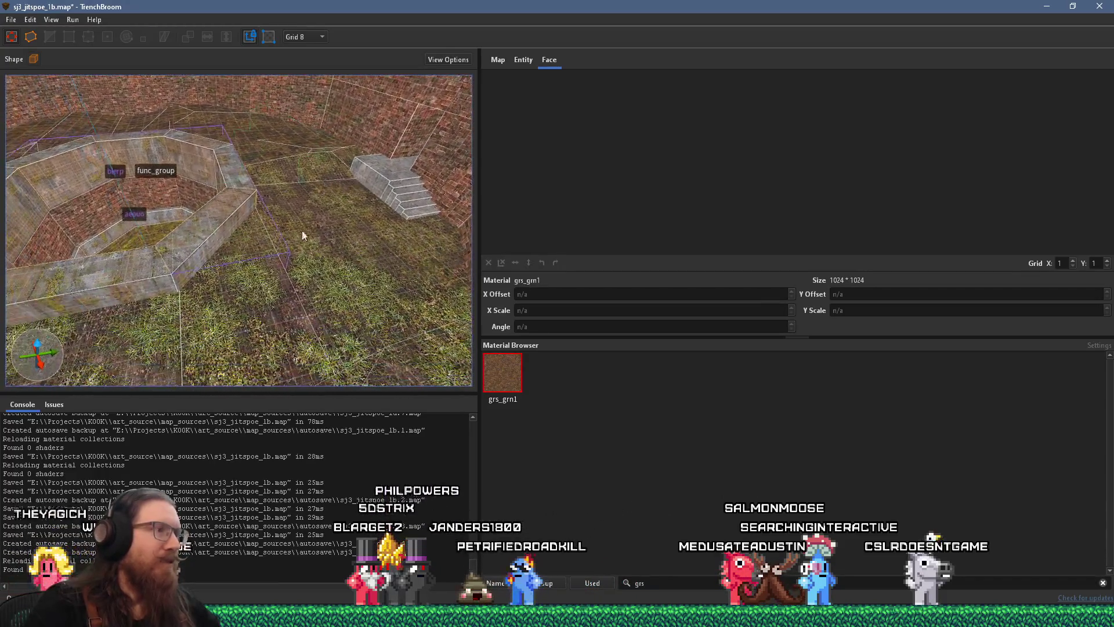
pyautogui.scroll(10, 293, 243)
pyautogui.moveTo(185, 234); pyautogui.dragTo(207, 201)
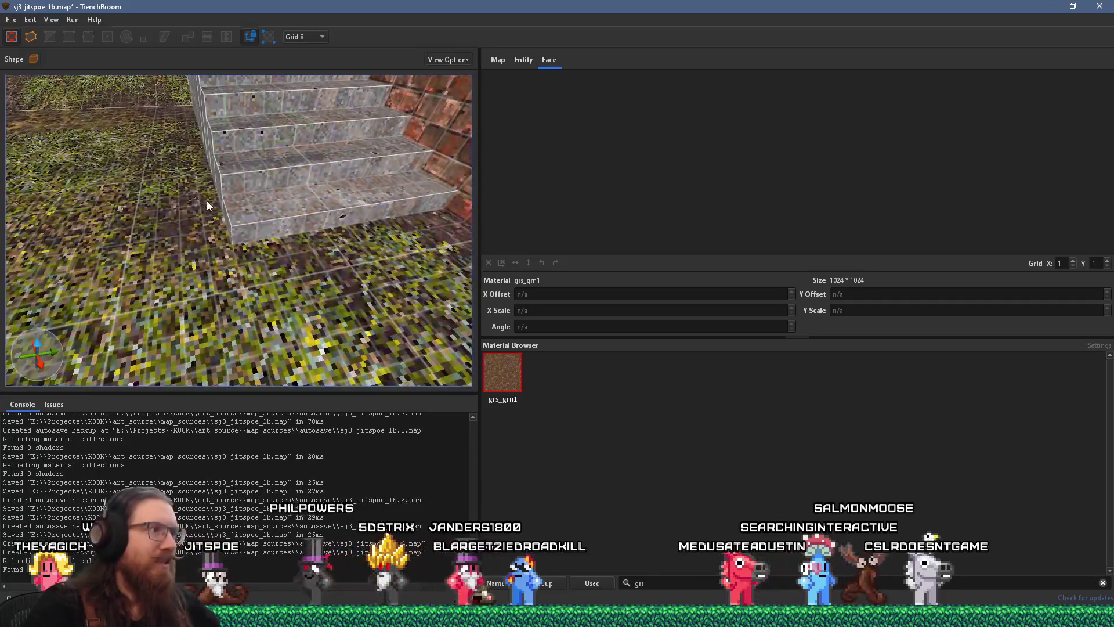
pyautogui.keyDown('shift'); pyautogui.click(287, 228); pyautogui.keyUp('shift')
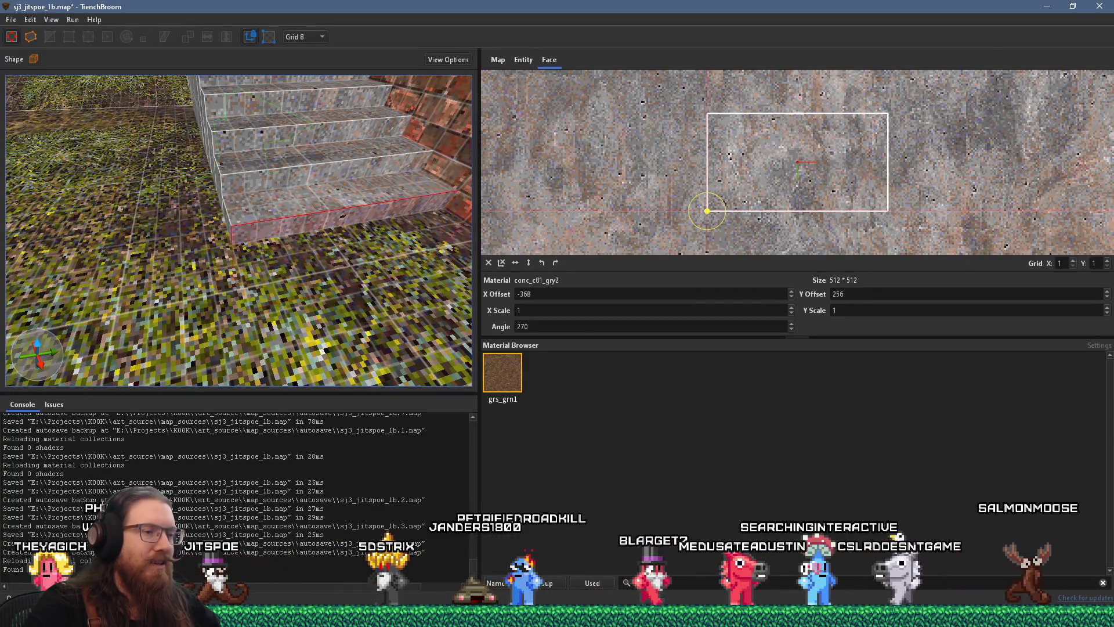
# Step: Filter materials to 'st1' and apply conc_st1_gry2 to the bottom step face
pyautogui.click(576, 573)
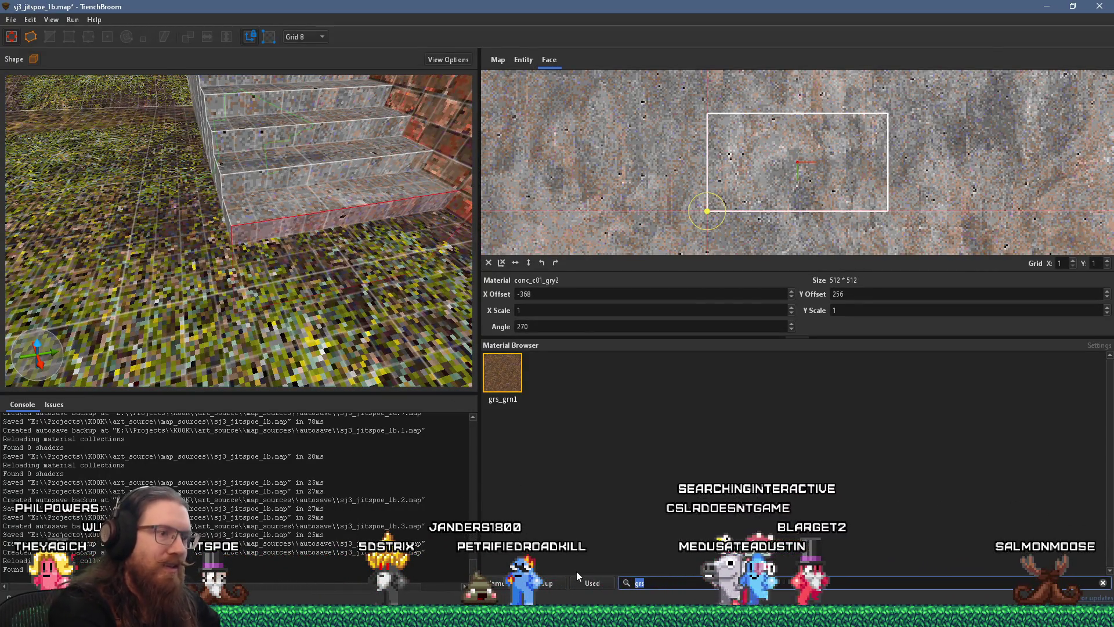
pyautogui.press('BackSpace')
pyautogui.write('st1')
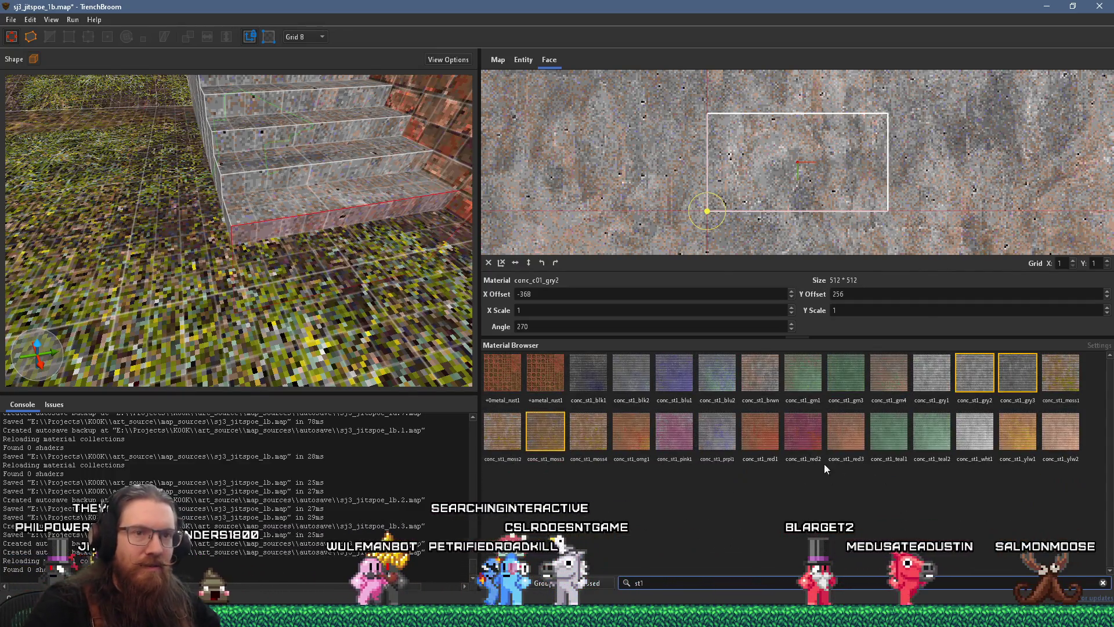
pyautogui.click(975, 373)
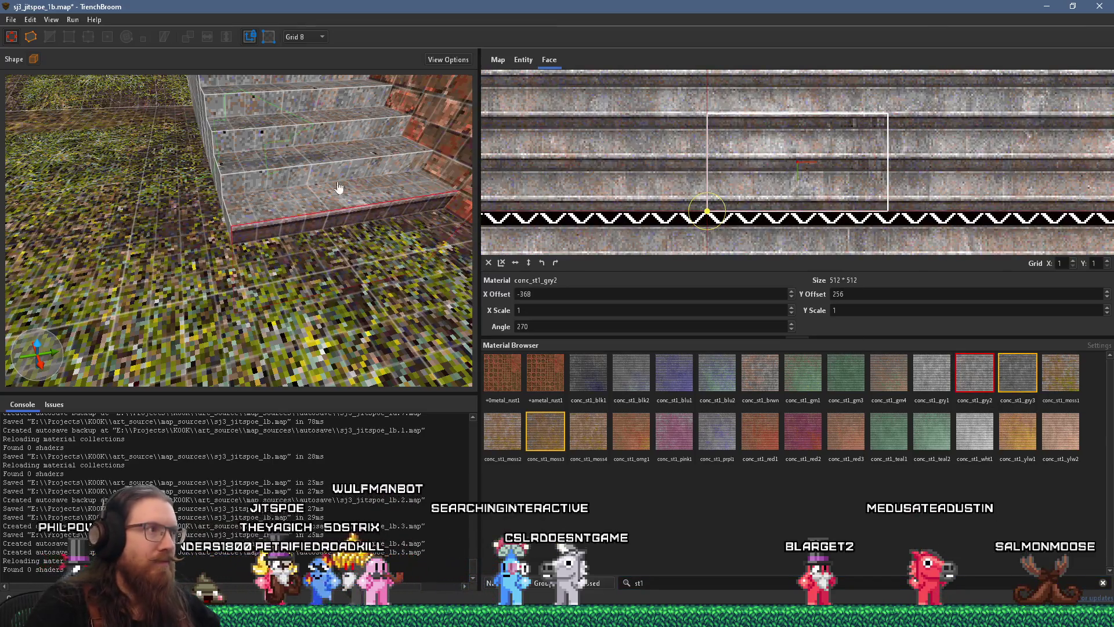
# Step: Check the stairs from other angles, select another riser, deselect, and switch to Wally
pyautogui.moveTo(386, 183); pyautogui.dragTo(280, 184)
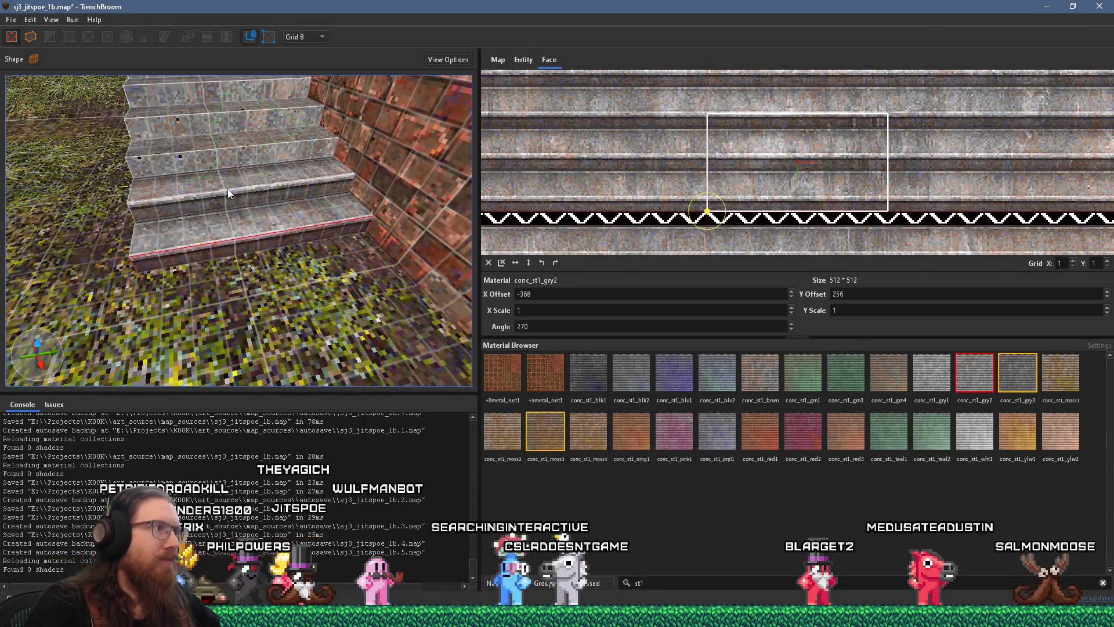
pyautogui.moveTo(200, 113); pyautogui.dragTo(273, 266)
pyautogui.click(273, 267)
pyautogui.moveTo(248, 218)
pyautogui.mouseDown()
pyautogui.moveTo(302, 232)
pyautogui.moveTo(260, 251)
pyautogui.moveTo(312, 205)
pyautogui.moveTo(351, 278)
pyautogui.moveTo(284, 268)
pyautogui.mouseUp()
pyautogui.press('Escape')
pyautogui.hotkey('alt', 'Tab')
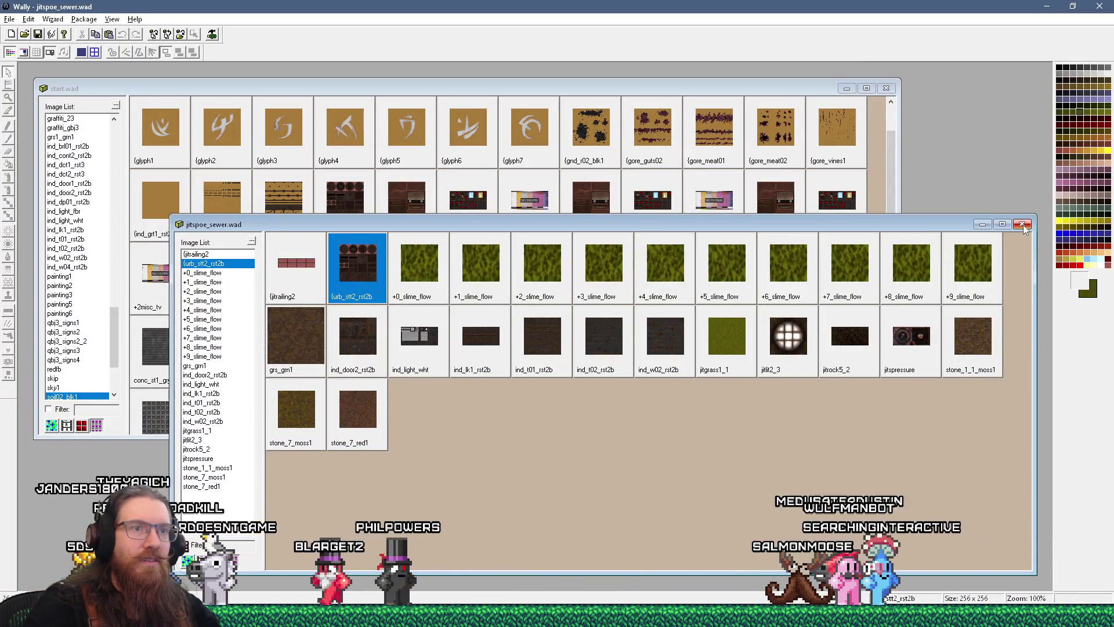
# Step: Bring start.wad forward and examine the ind_grt4_rst2 grate texture, then close it
pyautogui.click(762, 93)
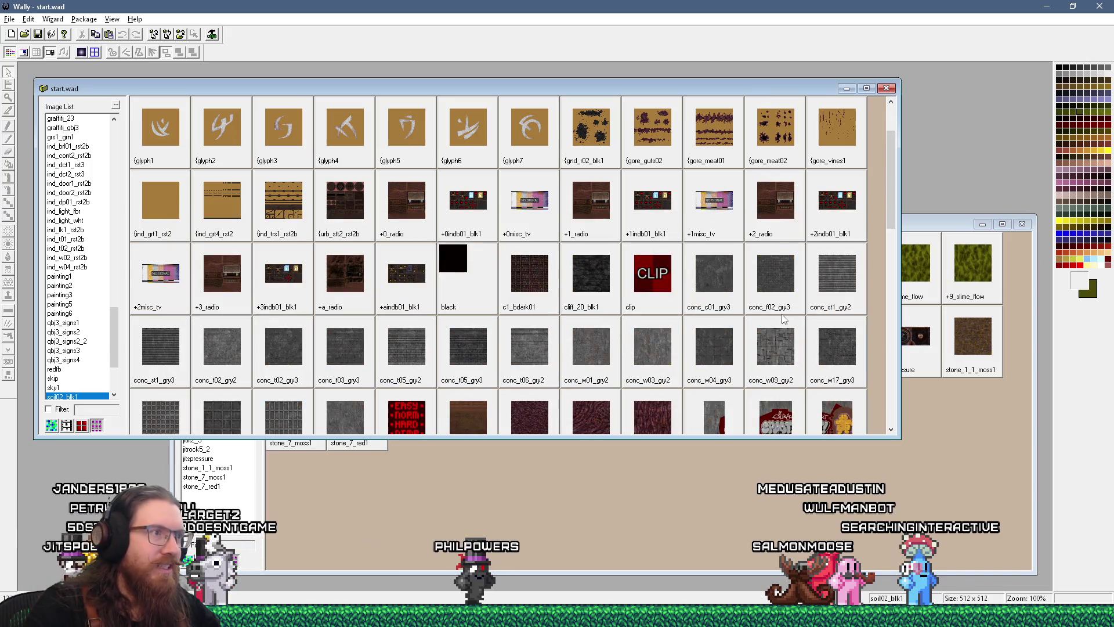
pyautogui.moveTo(892, 236)
pyautogui.mouseDown()
pyautogui.moveTo(887, 348)
pyautogui.moveTo(883, 157)
pyautogui.mouseUp()
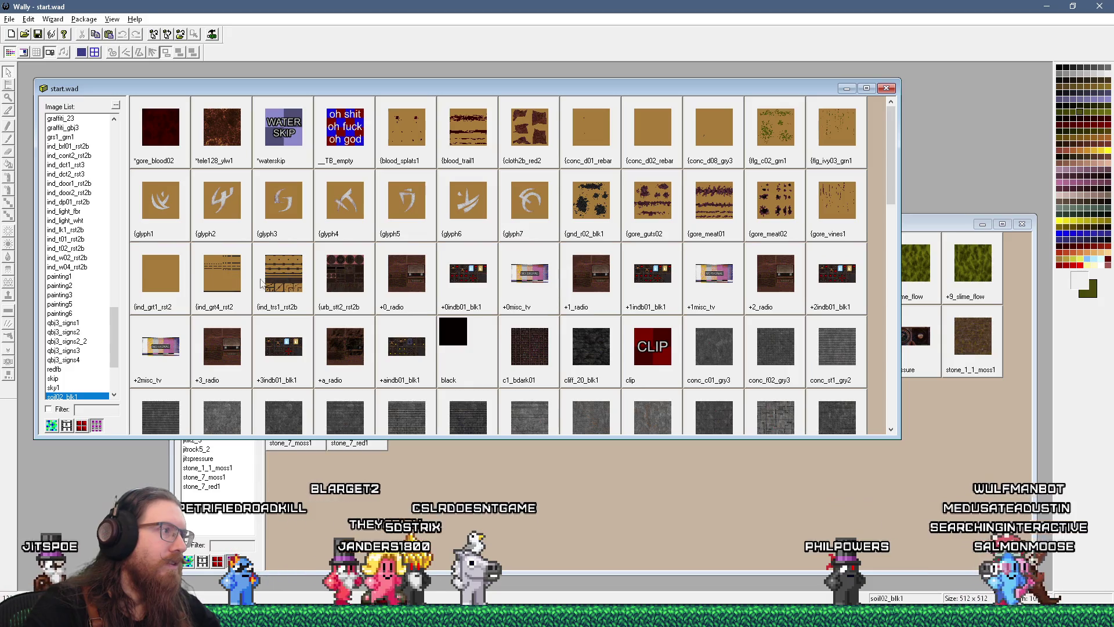
pyautogui.doubleClick(235, 280)
pyautogui.moveTo(259, 136); pyautogui.dragTo(539, 186)
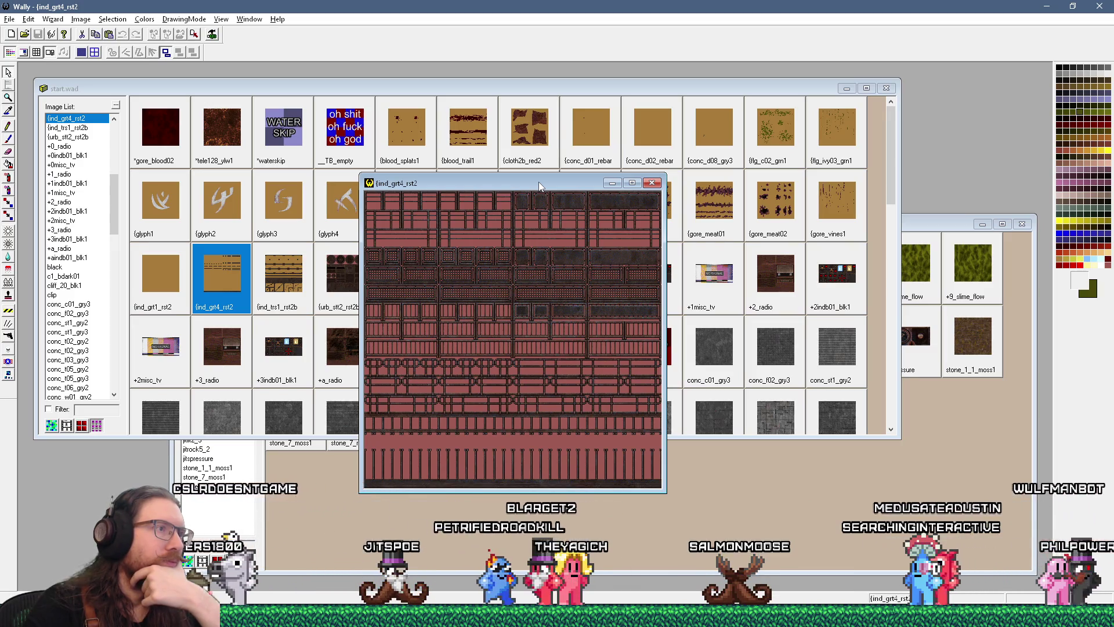
pyautogui.click(652, 182)
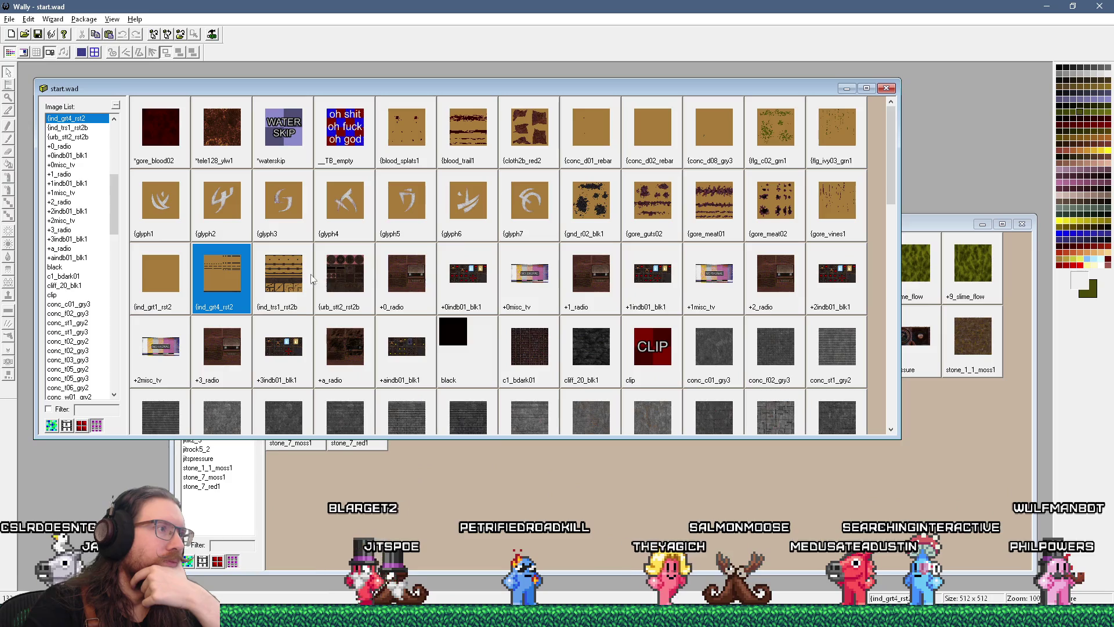
# Step: Open the ind_trs1_rst2b truss texture, zoom and pan to inspect it, then close it
pyautogui.doubleClick(277, 270)
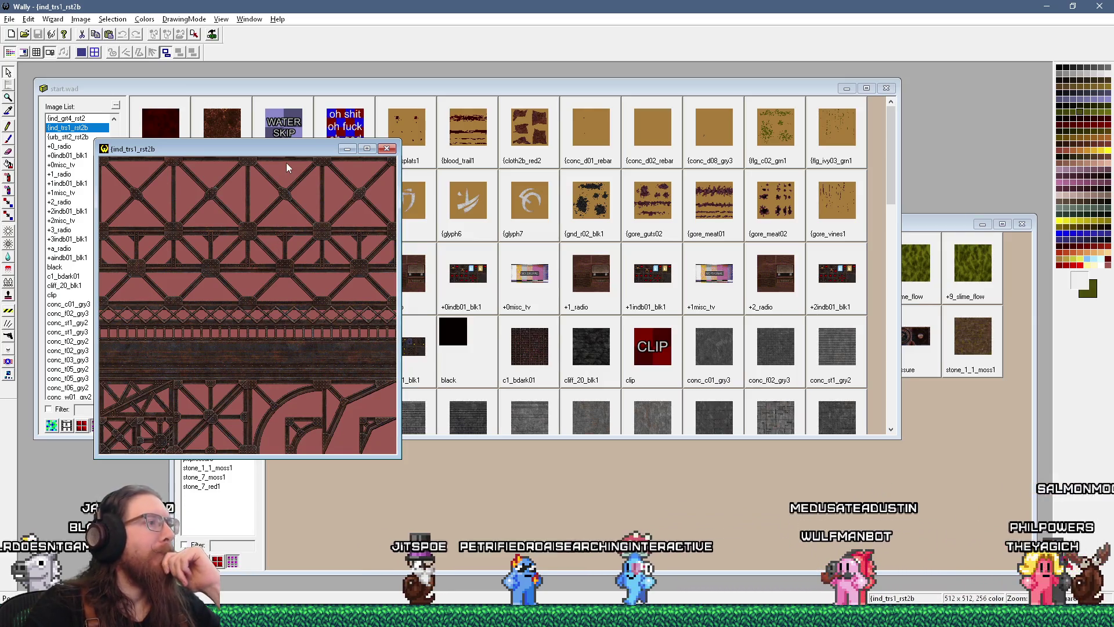
pyautogui.scroll(2, 295, 306)
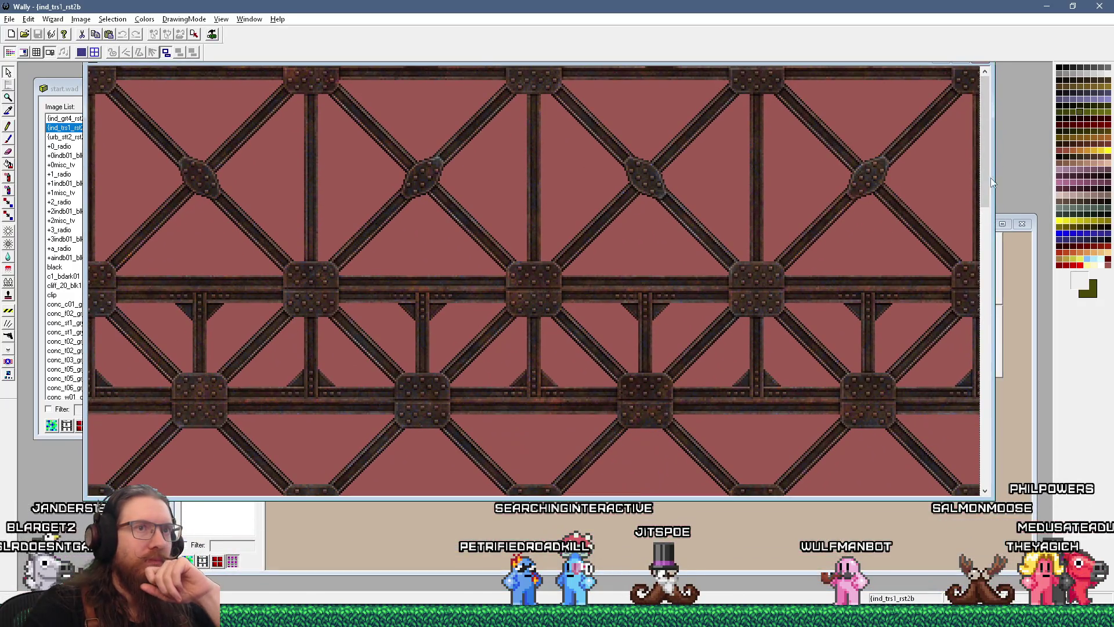
pyautogui.moveTo(990, 183); pyautogui.dragTo(989, 472)
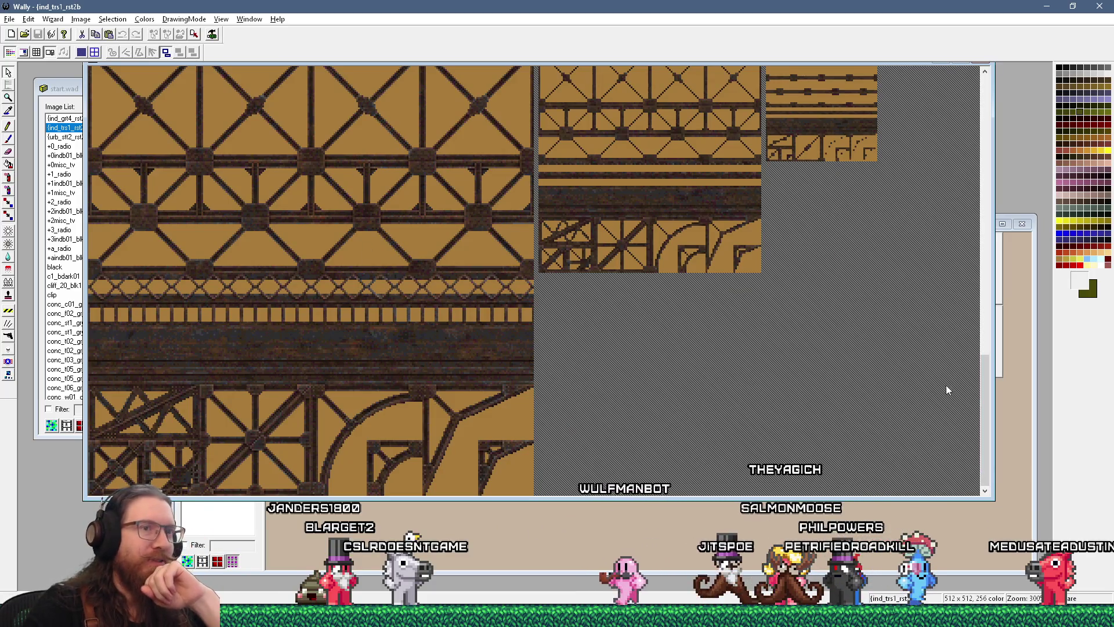
pyautogui.moveTo(983, 384); pyautogui.dragTo(992, 285)
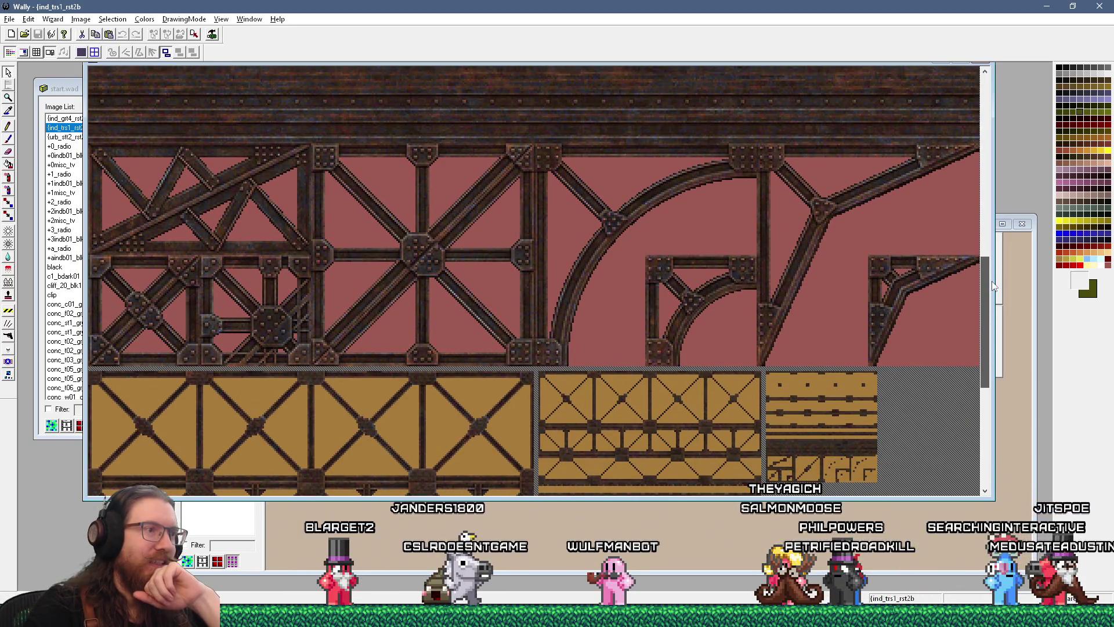
pyautogui.moveTo(992, 286)
pyautogui.mouseDown()
pyautogui.moveTo(1006, 401)
pyautogui.moveTo(995, 276)
pyautogui.moveTo(943, 103)
pyautogui.moveTo(941, 250)
pyautogui.mouseUp()
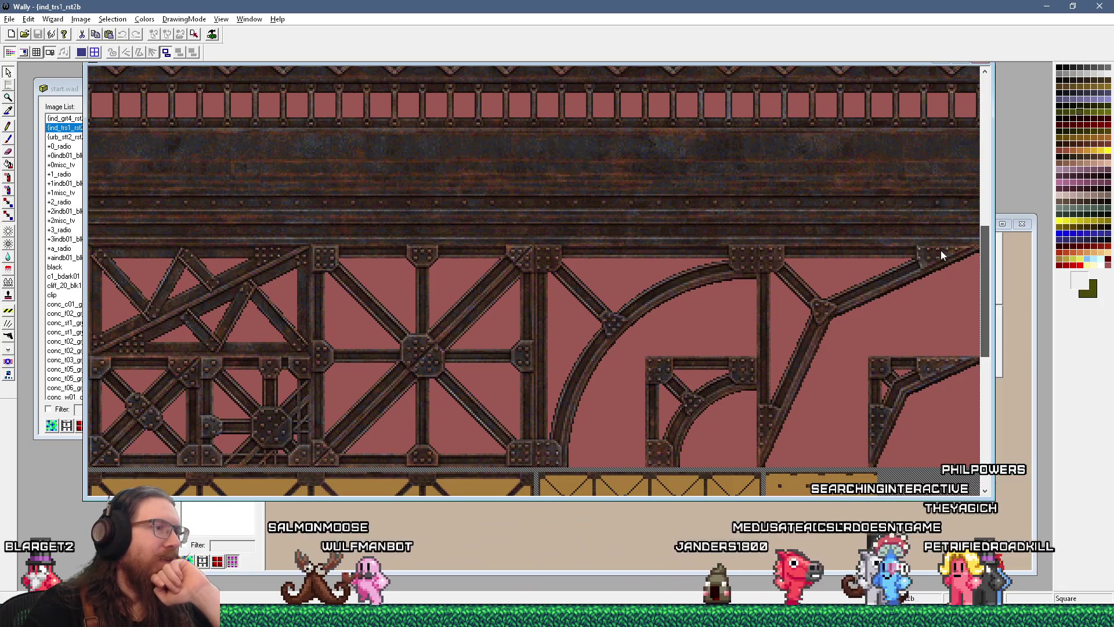
pyautogui.moveTo(941, 249)
pyautogui.mouseDown()
pyautogui.moveTo(938, 392)
pyautogui.moveTo(929, 238)
pyautogui.mouseUp()
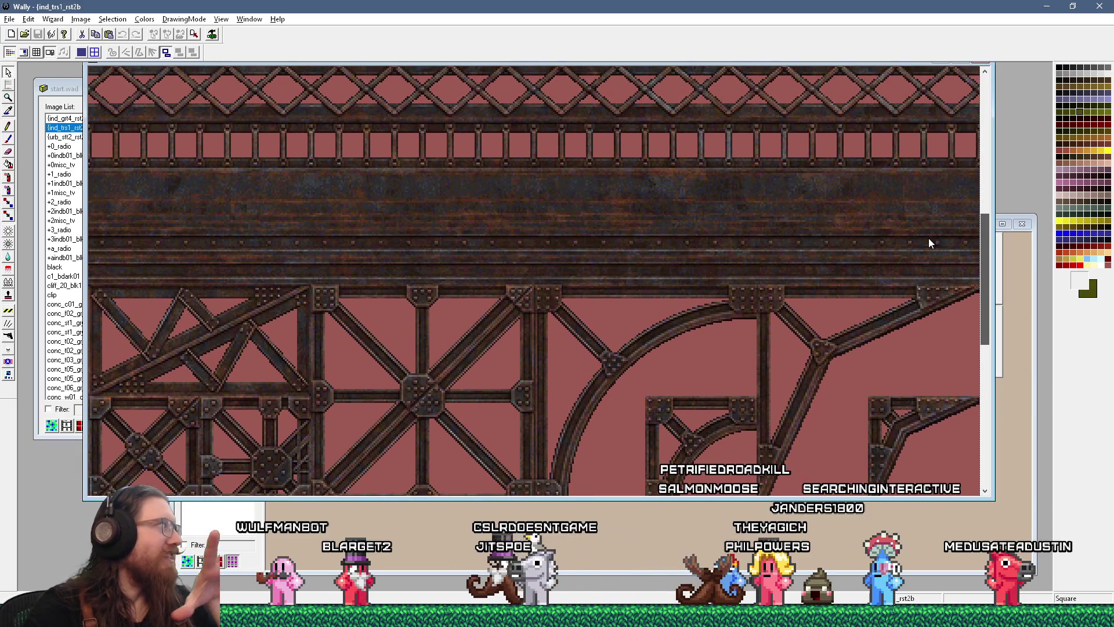
pyautogui.moveTo(929, 239); pyautogui.dragTo(929, 239)
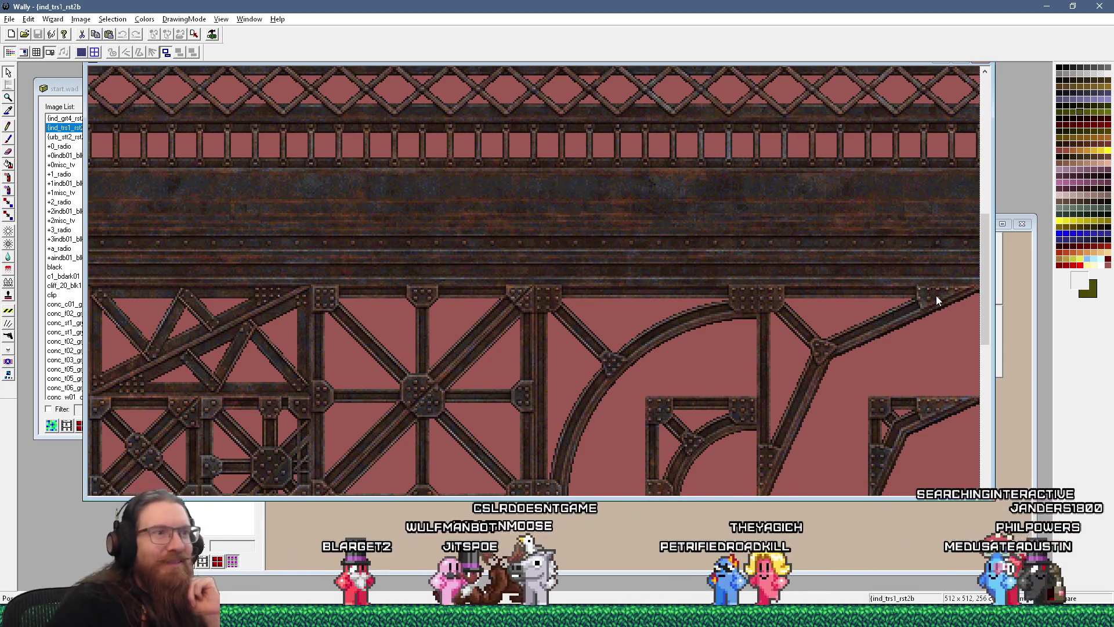
pyautogui.moveTo(984, 264)
pyautogui.mouseDown()
pyautogui.moveTo(985, 281)
pyautogui.moveTo(993, 115)
pyautogui.mouseUp()
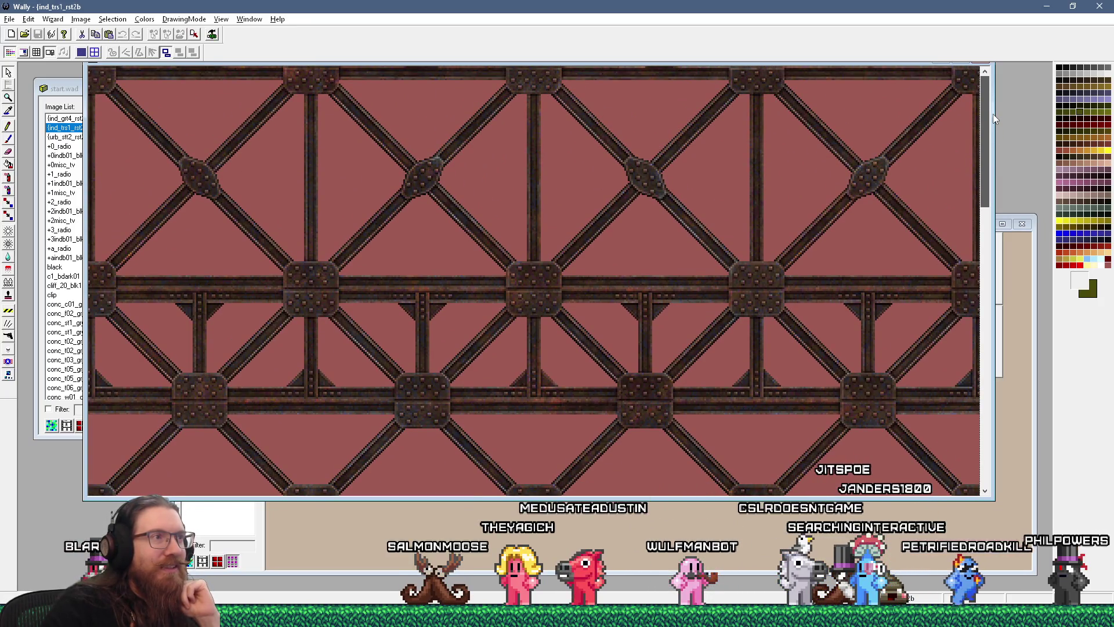
pyautogui.moveTo(994, 114); pyautogui.dragTo(993, 114)
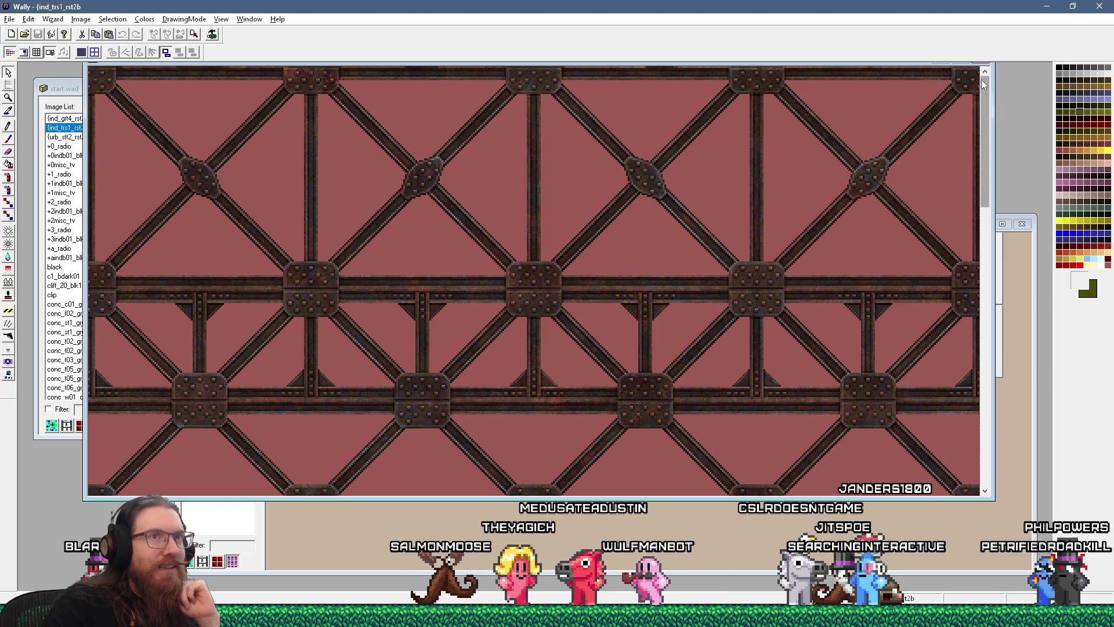
pyautogui.moveTo(891, 67); pyautogui.dragTo(887, 100)
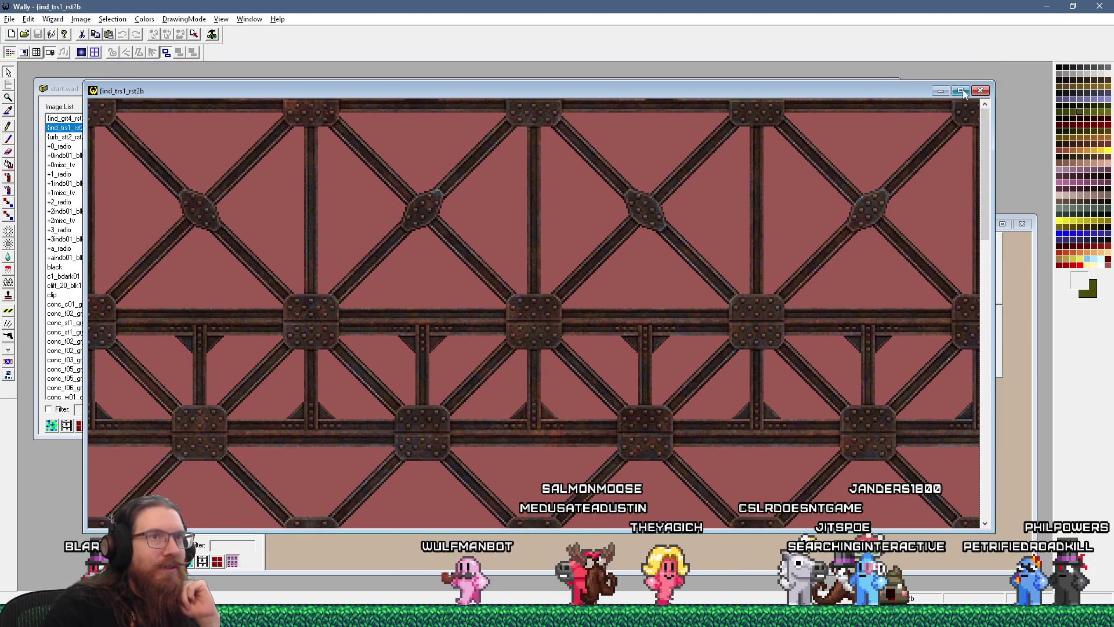
pyautogui.click(975, 89)
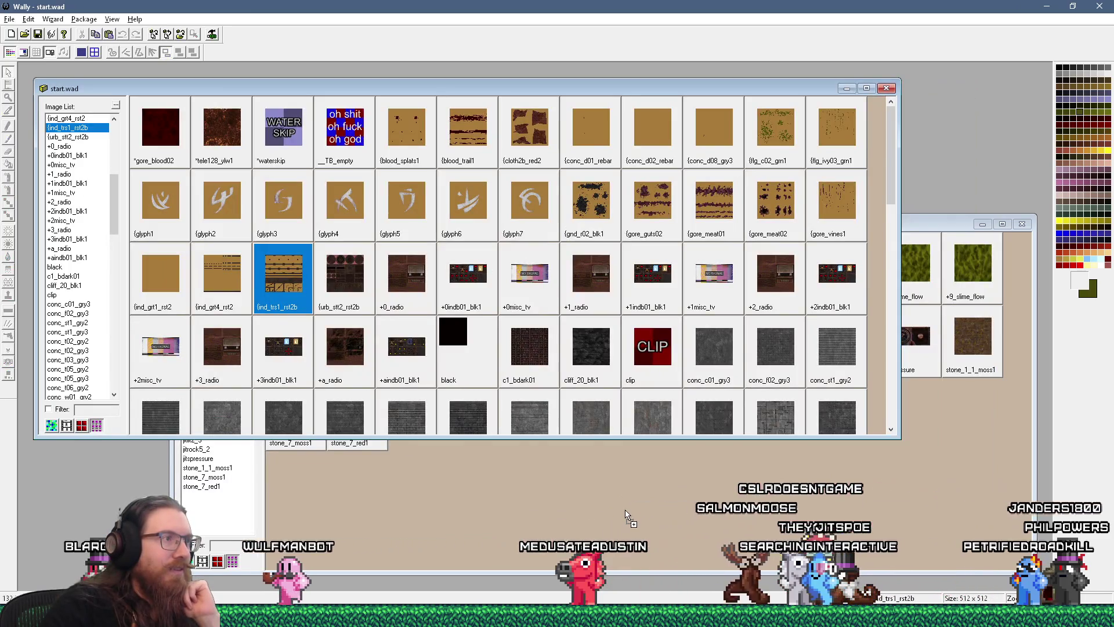
# Step: Preview the ind_grt4_rst2 and ind_grt1_rst2 grate textures, closing each
pyautogui.doubleClick(230, 280)
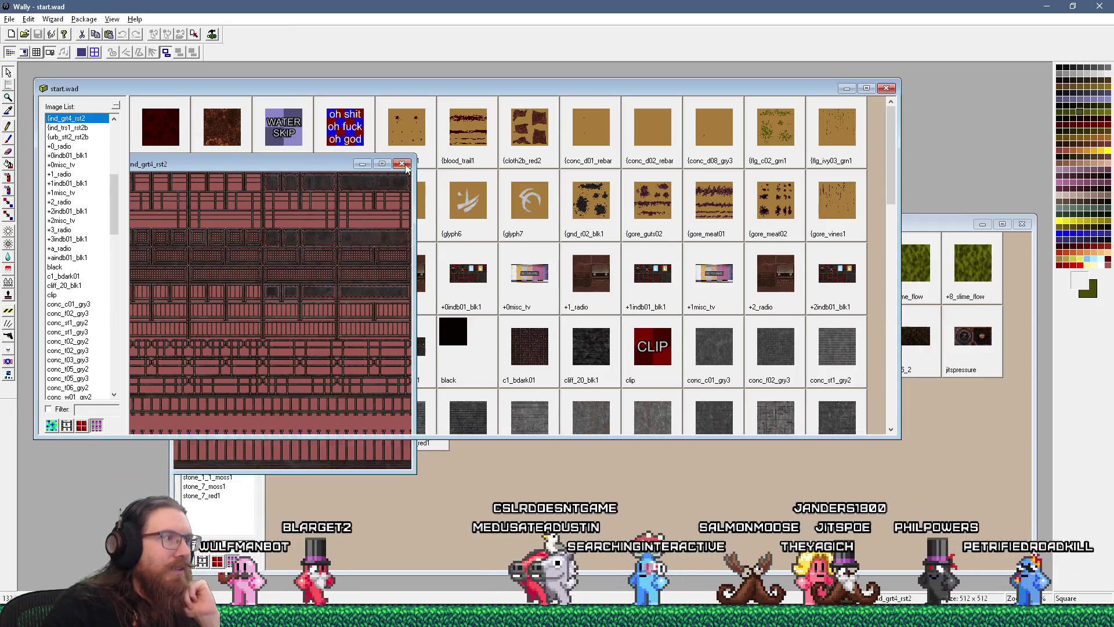
pyautogui.click(402, 164)
pyautogui.doubleClick(221, 281)
pyautogui.scroll(2, 221, 282)
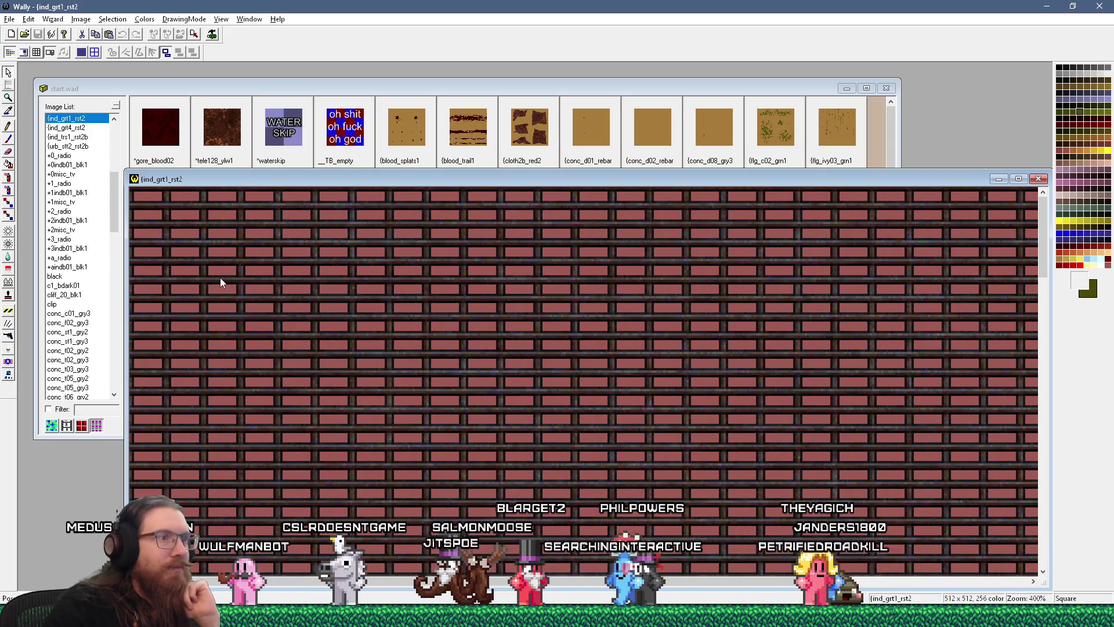
pyautogui.scroll(-1, 220, 282)
pyautogui.scroll(-1, 221, 280)
pyautogui.scroll(1, 220, 280)
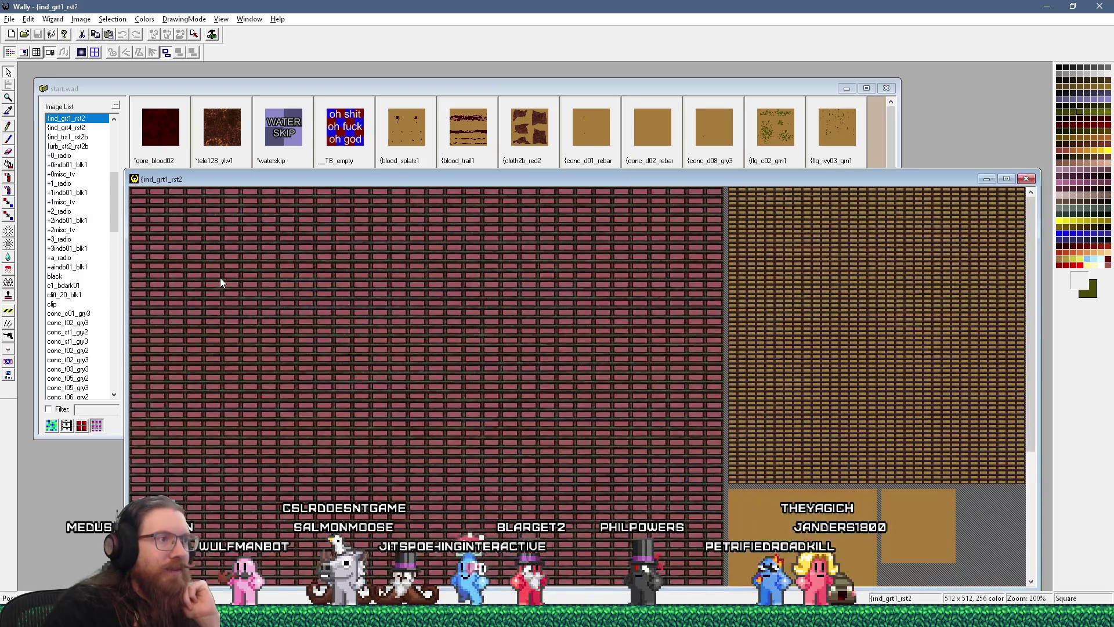
pyautogui.click(1031, 180)
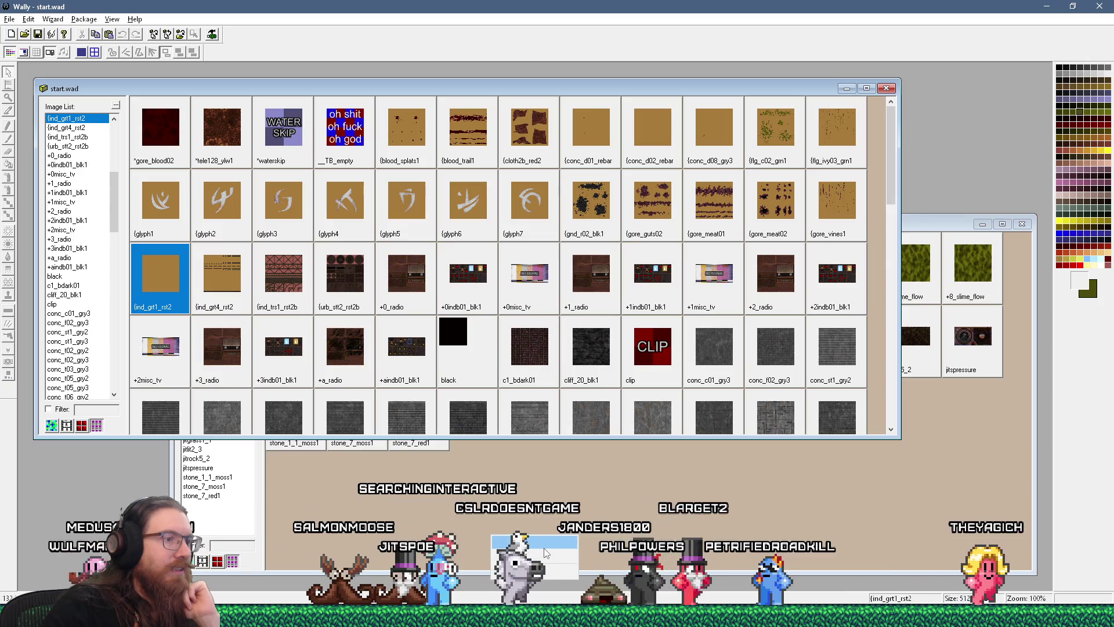
# Step: Copy both grate textures into jitspoe_sewer.wad, replacing ind_grt1_rst2, then preview urb_stt2_rst2b
pyautogui.moveTo(546, 553)
pyautogui.mouseDown()
pyautogui.moveTo(534, 555)
pyautogui.moveTo(526, 525)
pyautogui.mouseUp()
pyautogui.click(579, 541)
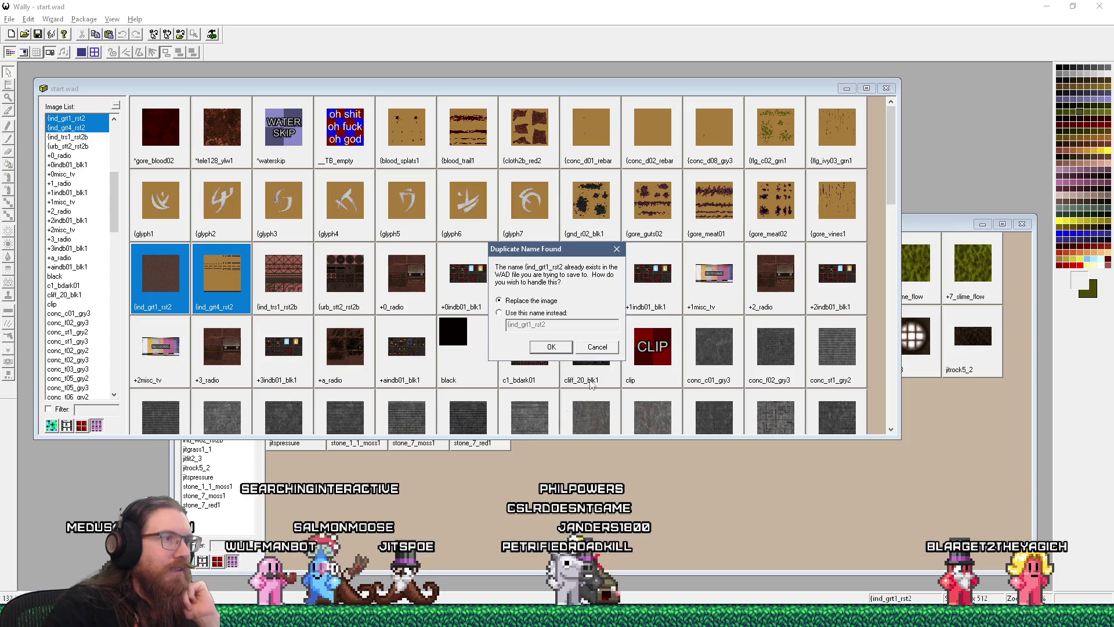
pyautogui.press('Return')
pyautogui.doubleClick(355, 284)
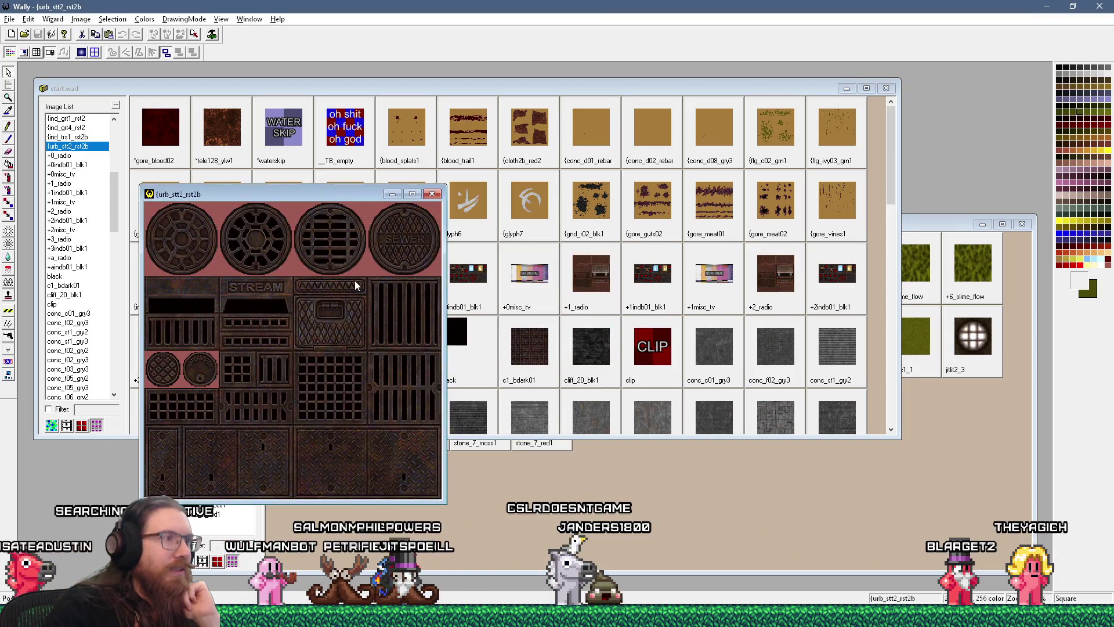
pyautogui.click(432, 194)
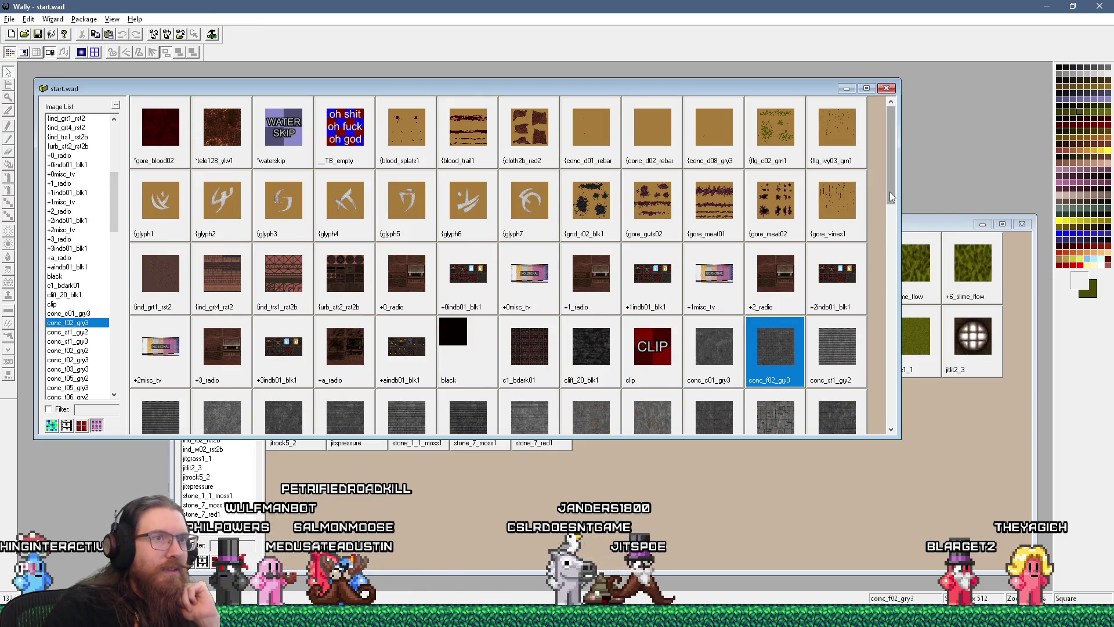
# Step: Preview the urb_tl01_gry0 grey tile texture full size, close it, and scroll the grid to the top
pyautogui.moveTo(890, 191); pyautogui.dragTo(880, 378)
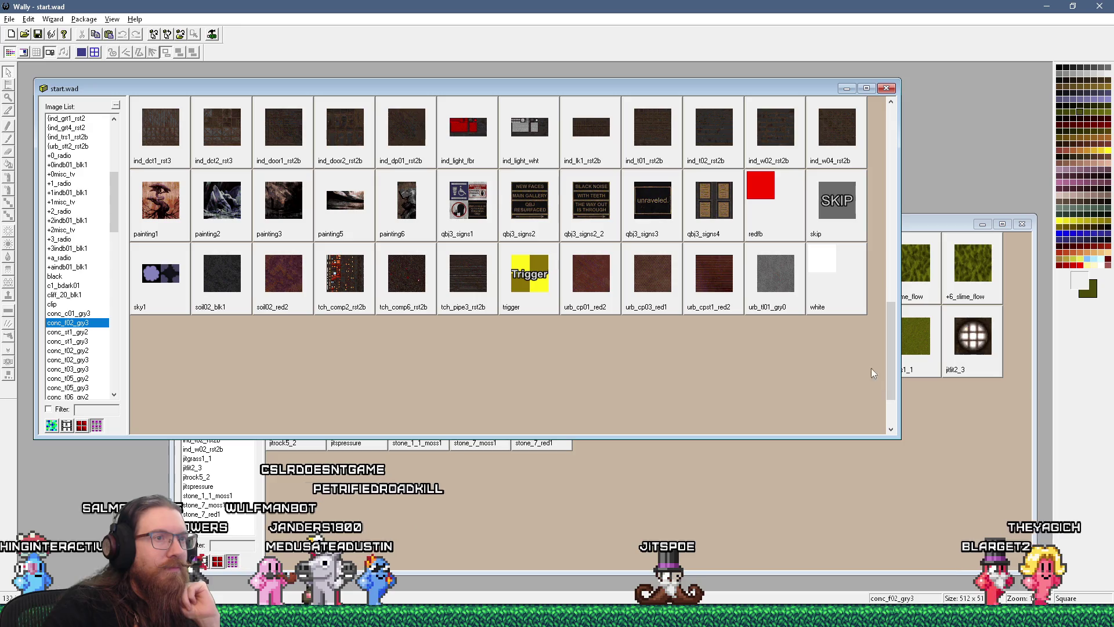
pyautogui.doubleClick(778, 285)
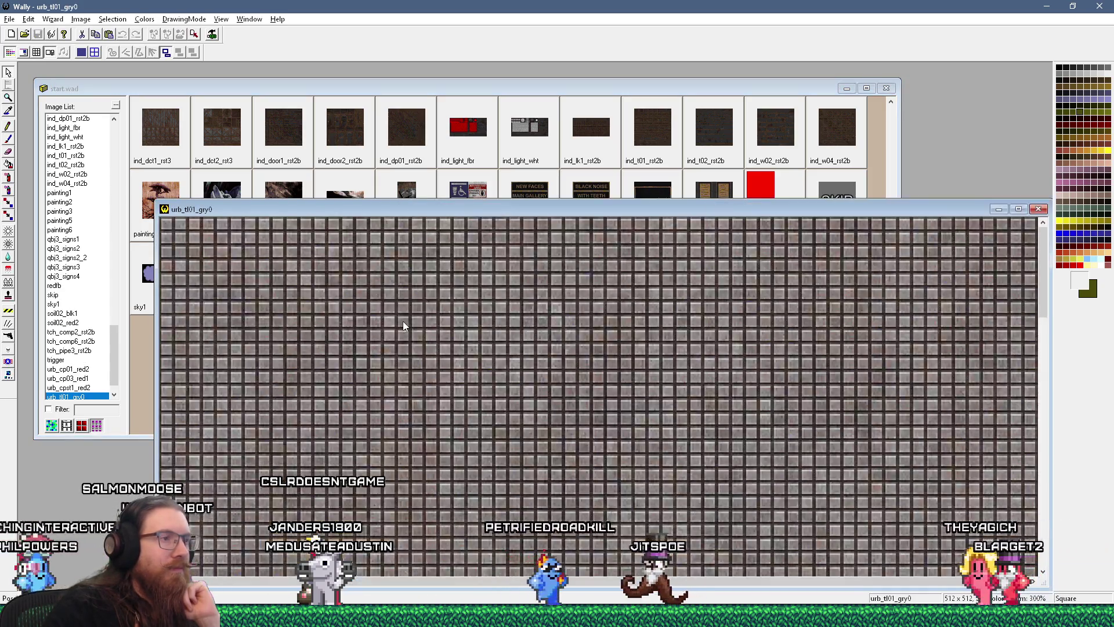
pyautogui.scroll(-1, 404, 326)
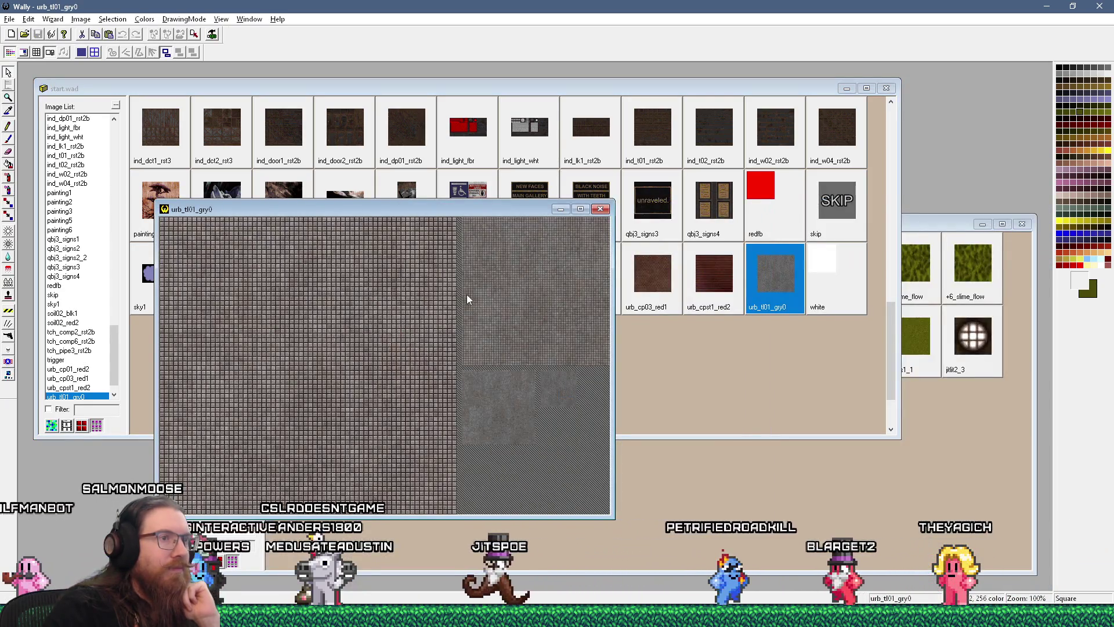
pyautogui.scroll(2, 468, 299)
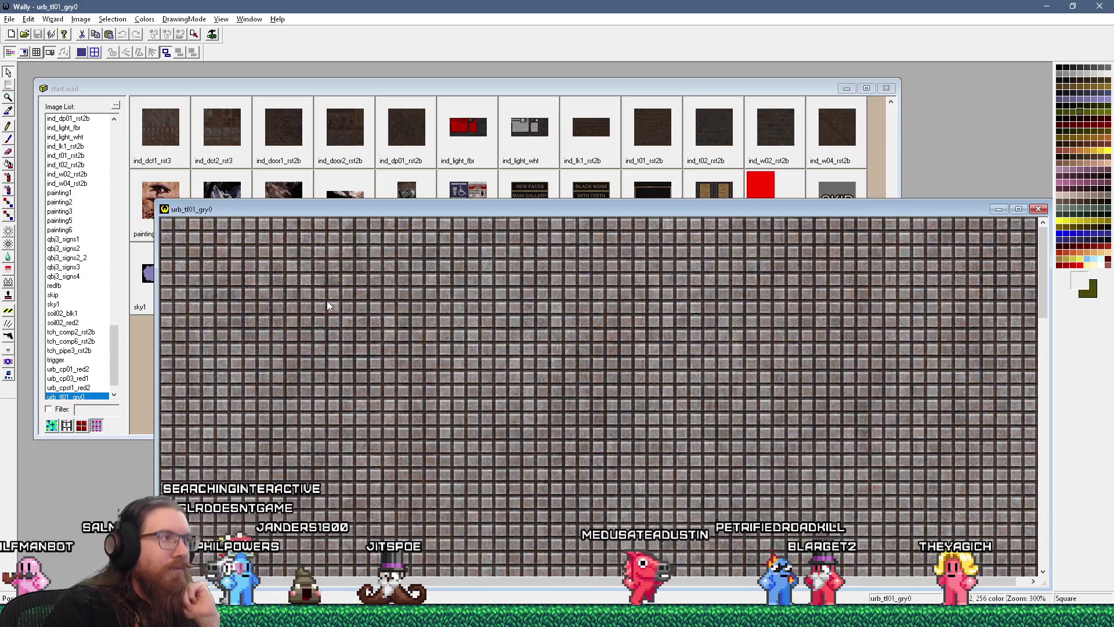
pyautogui.click(1038, 210)
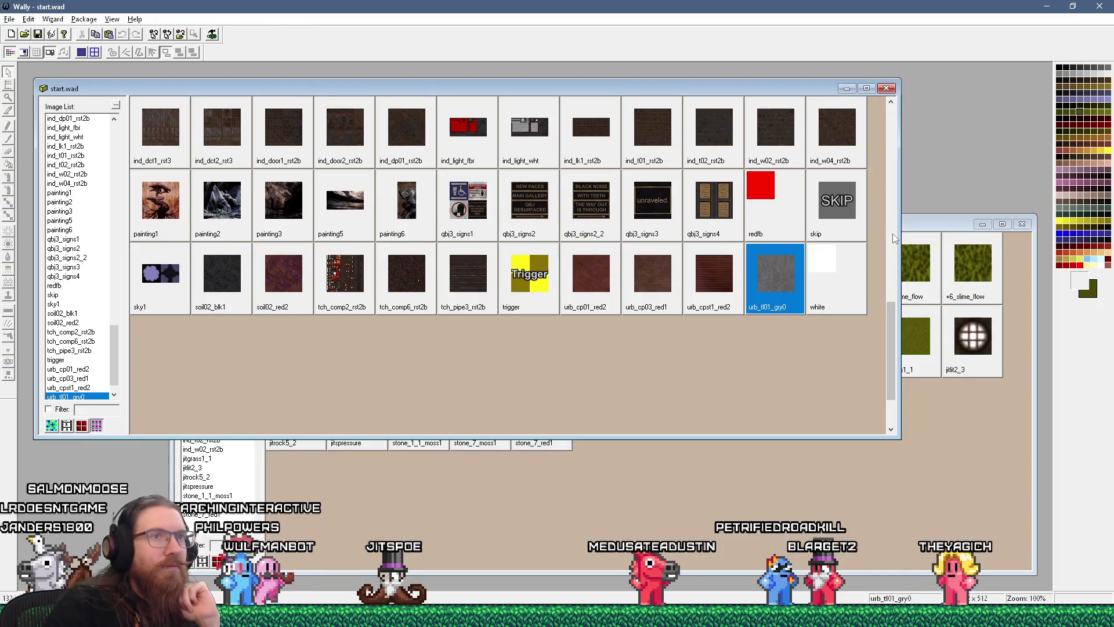
pyautogui.moveTo(892, 319)
pyautogui.mouseDown()
pyautogui.moveTo(897, 228)
pyautogui.moveTo(880, 102)
pyautogui.mouseUp()
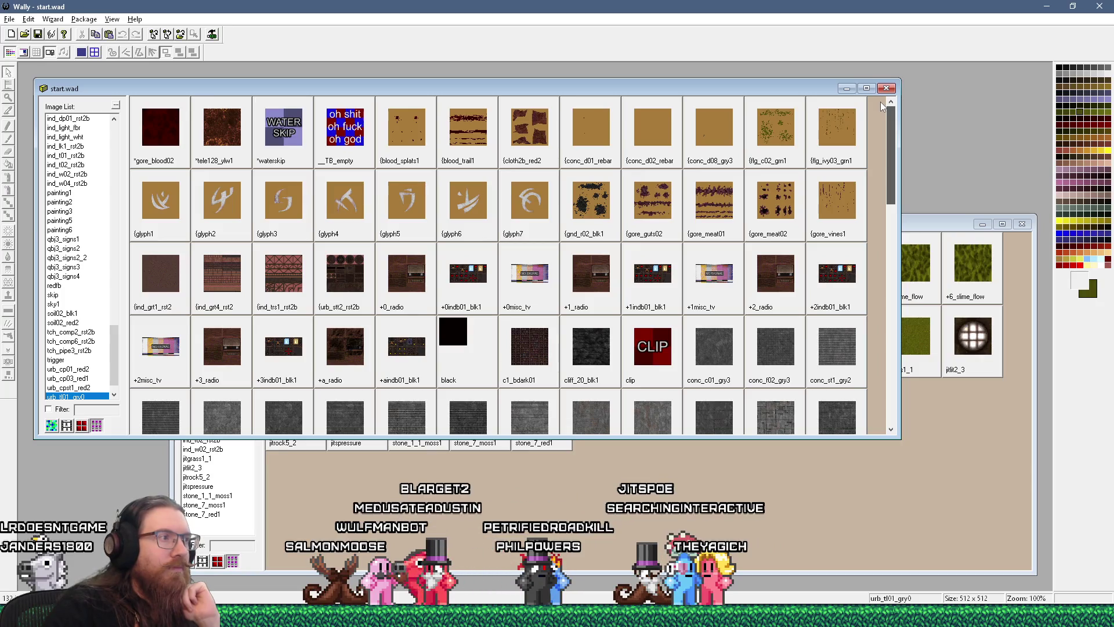
pyautogui.doubleClick(782, 192)
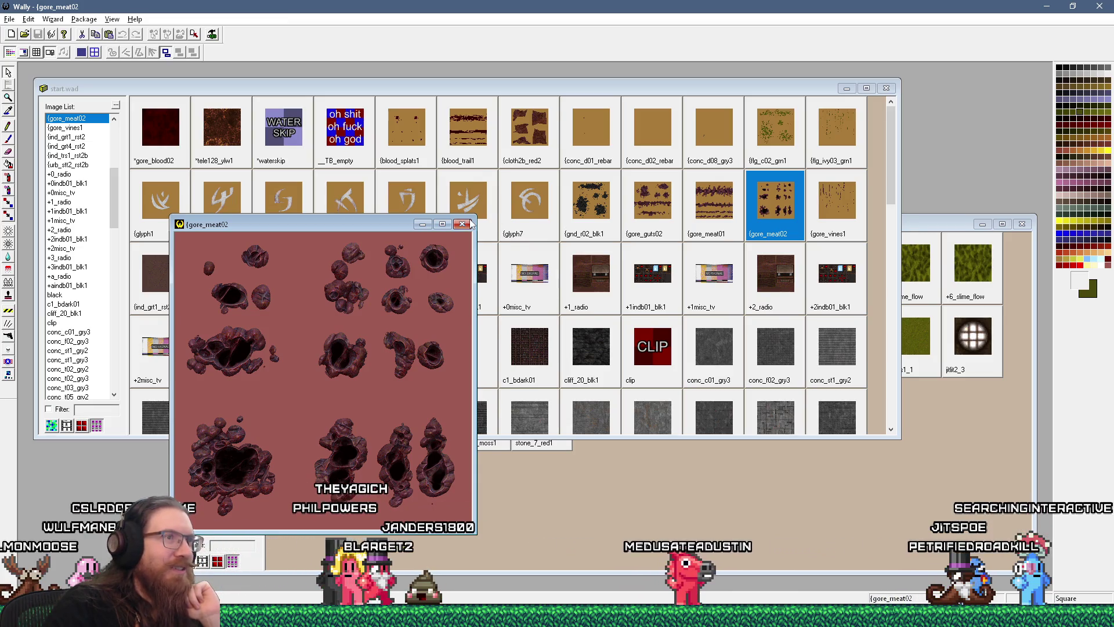
pyautogui.click(468, 224)
pyautogui.doubleClick(646, 214)
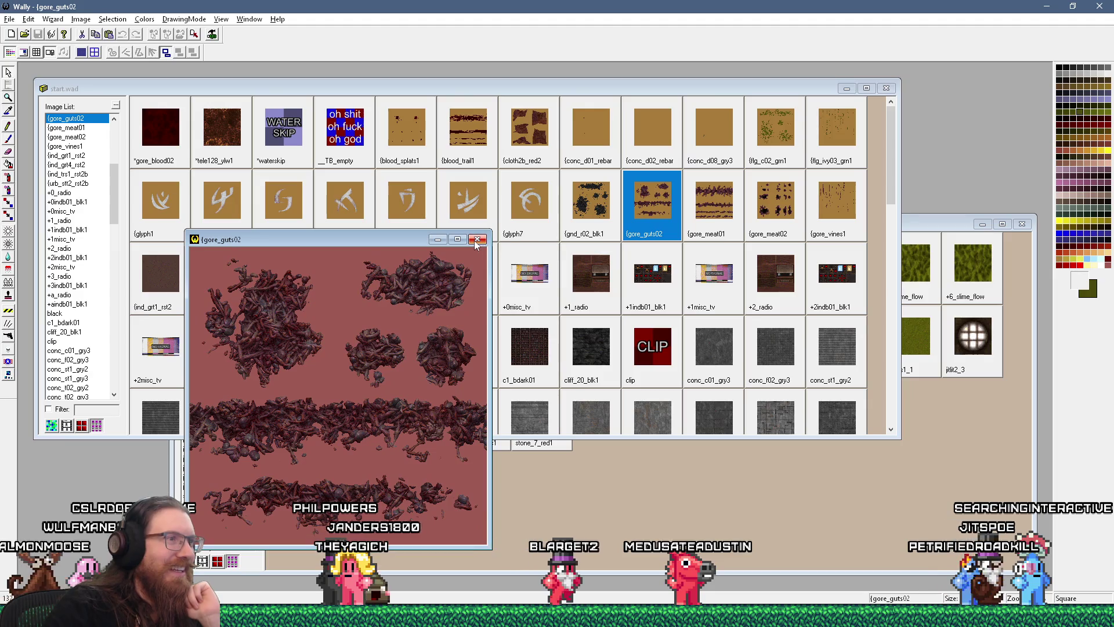
pyautogui.click(476, 240)
pyautogui.doubleClick(708, 197)
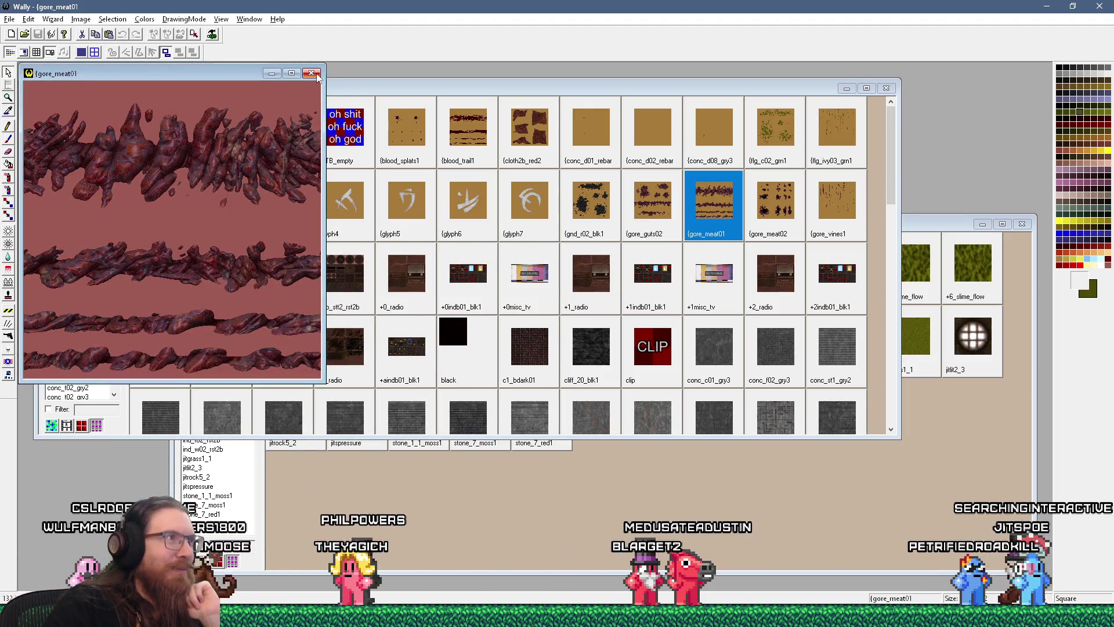
pyautogui.click(311, 73)
pyautogui.doubleClick(539, 135)
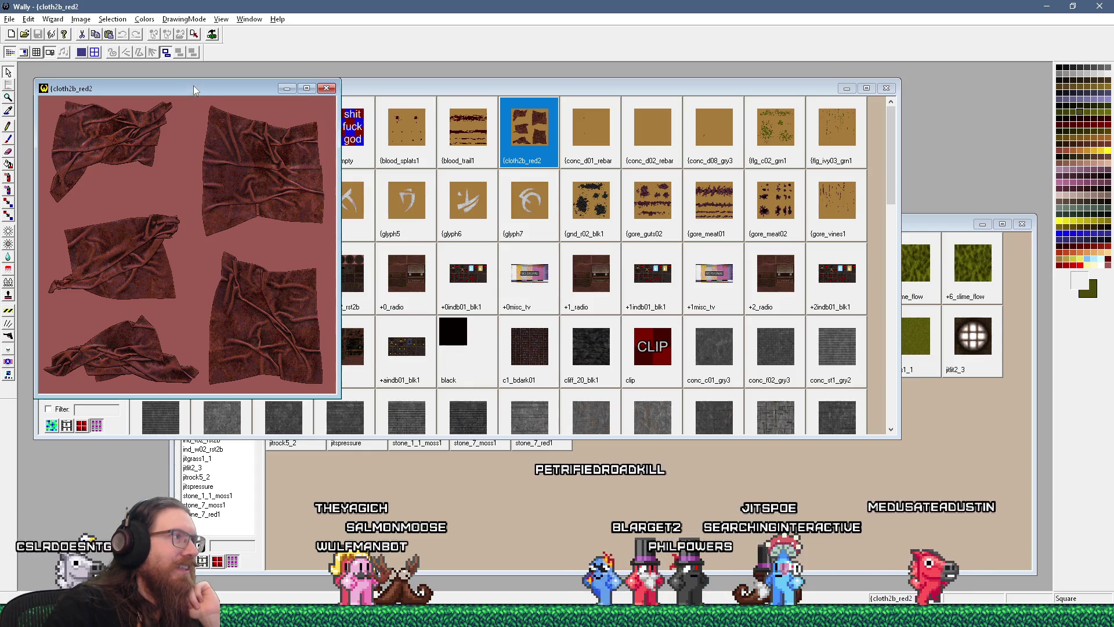
pyautogui.moveTo(204, 87); pyautogui.dragTo(639, 147)
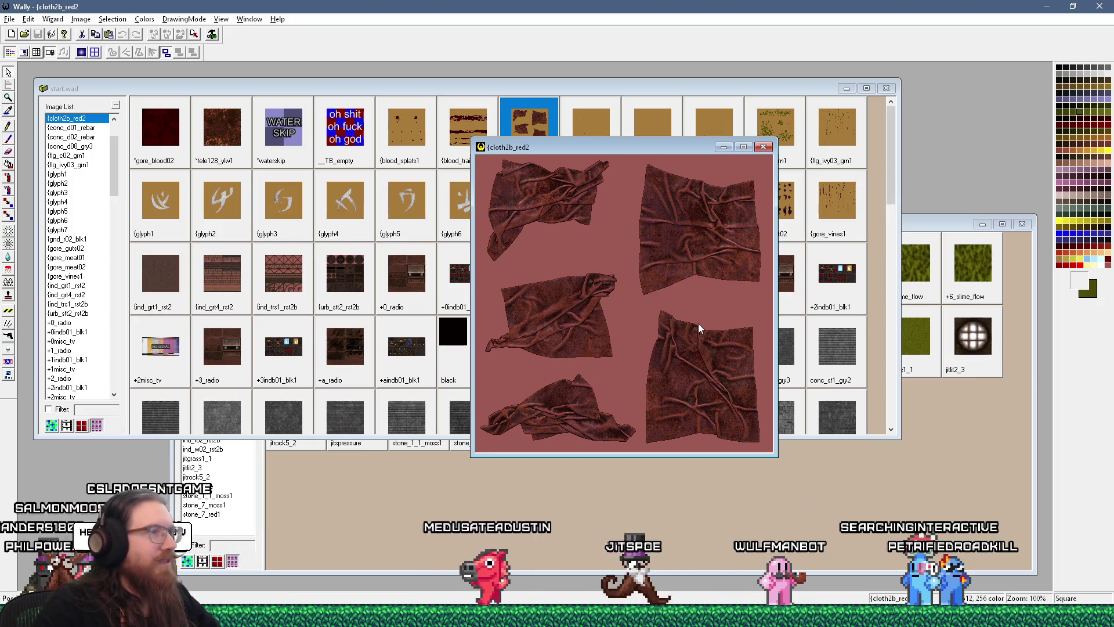
pyautogui.click(762, 149)
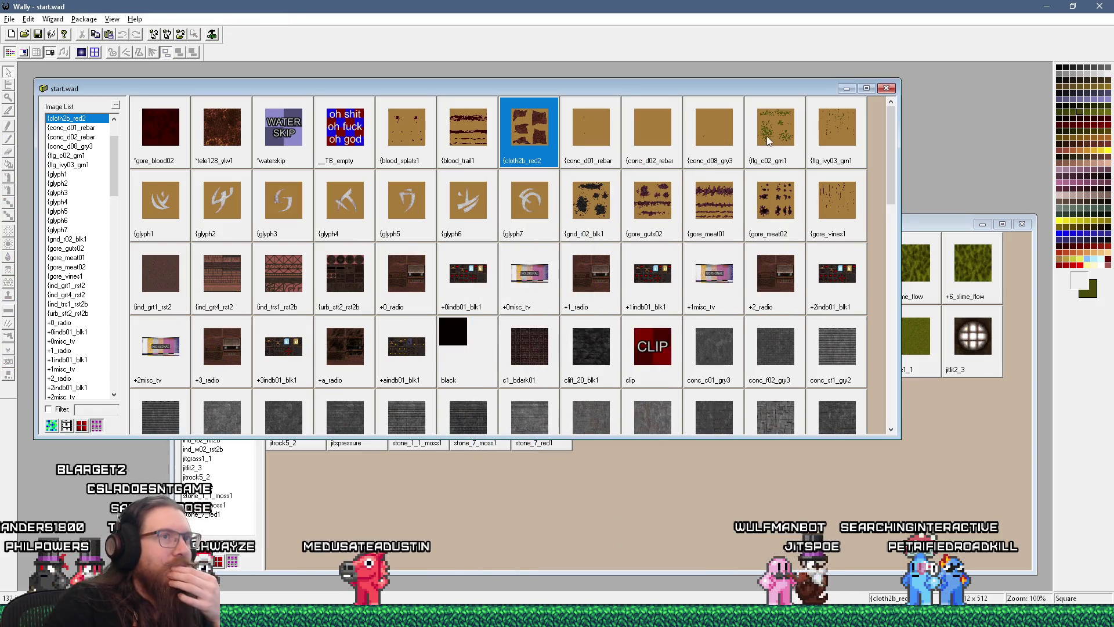
pyautogui.doubleClick(768, 137)
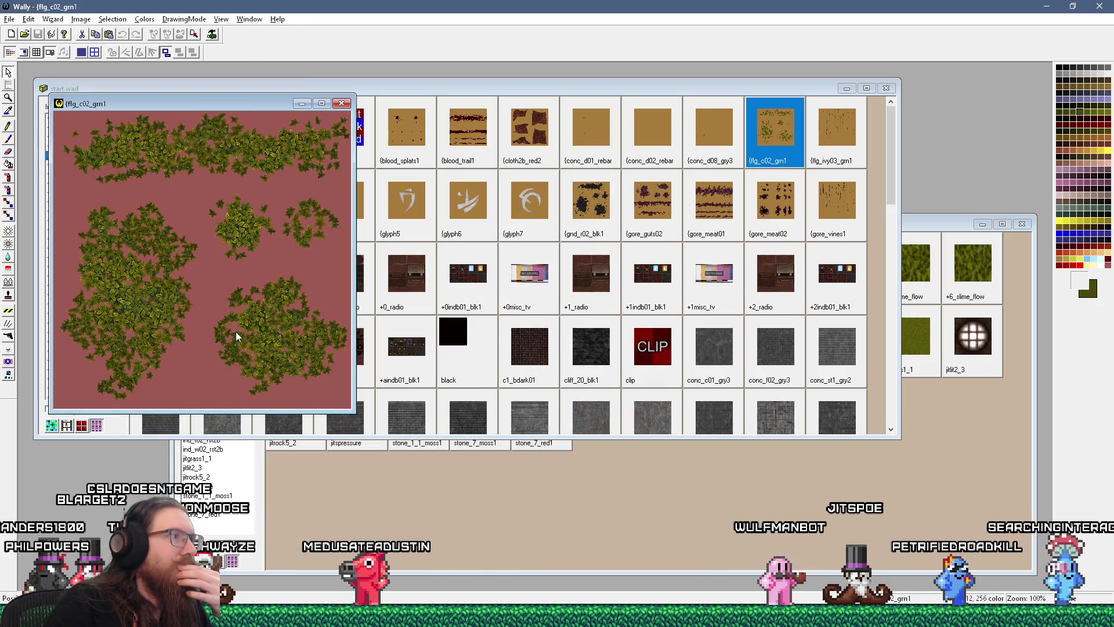
pyautogui.scroll(1, 236, 332)
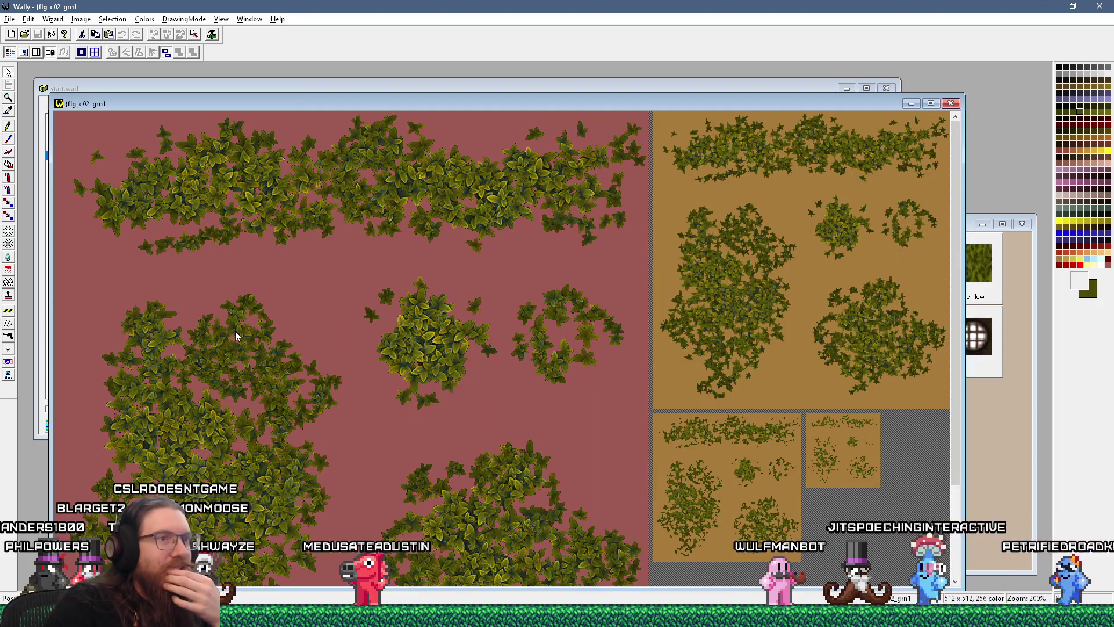
pyautogui.scroll(-1, 235, 331)
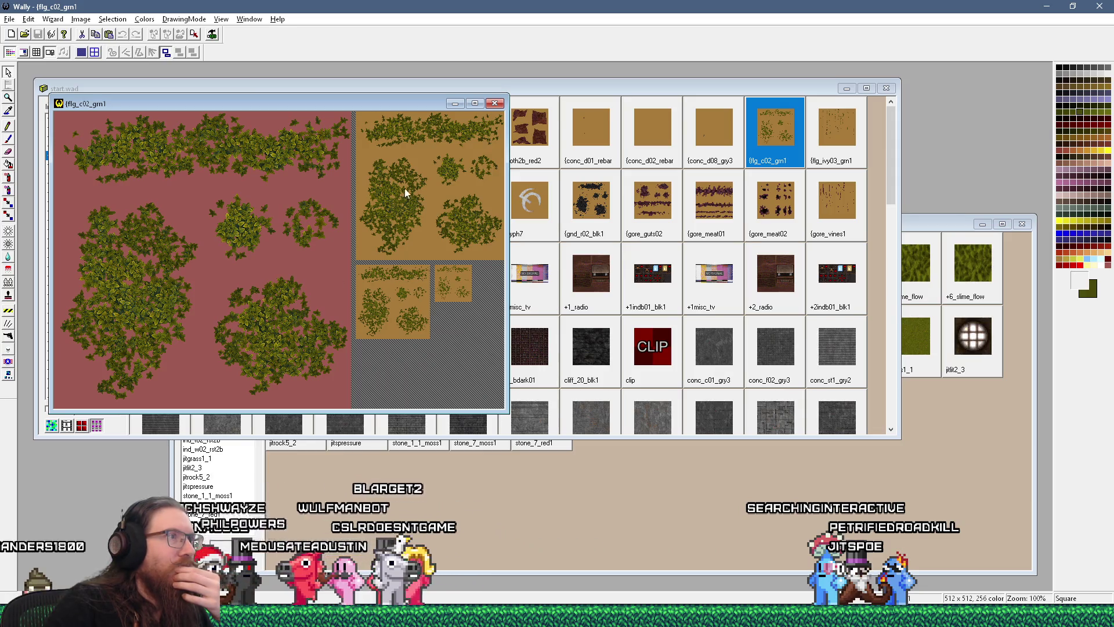
pyautogui.click(745, 149)
pyautogui.doubleClick(827, 136)
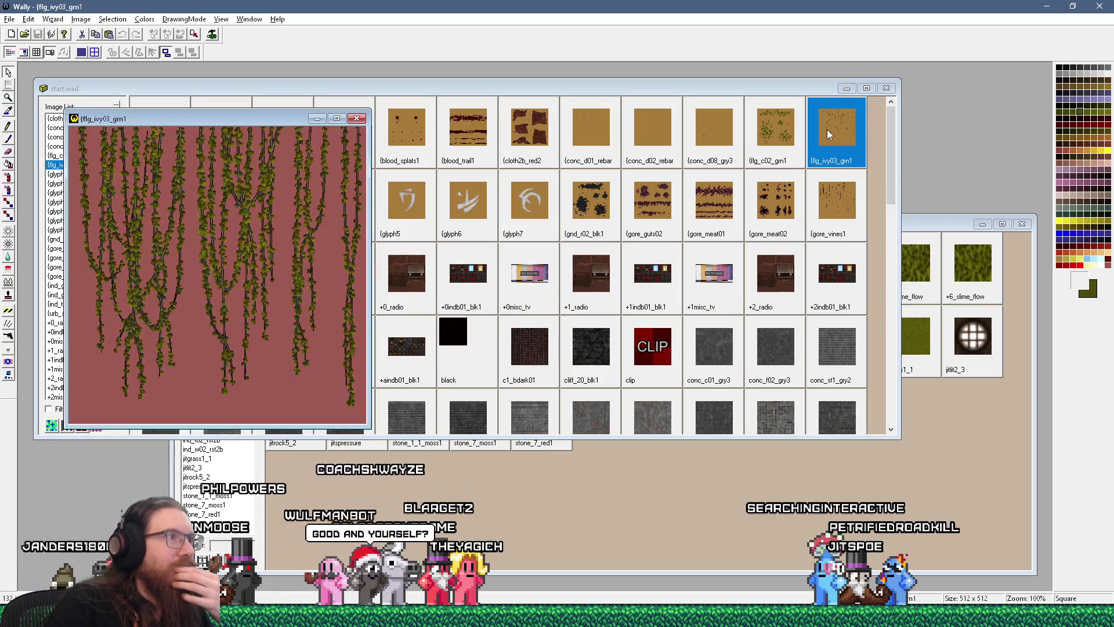
pyautogui.click(356, 119)
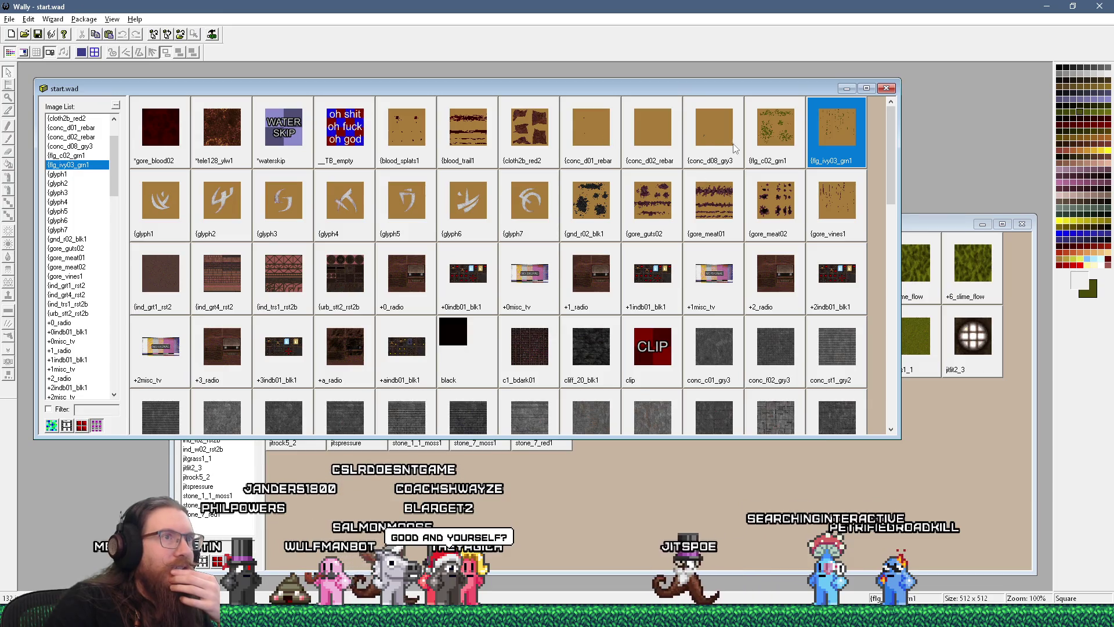
pyautogui.doubleClick(712, 146)
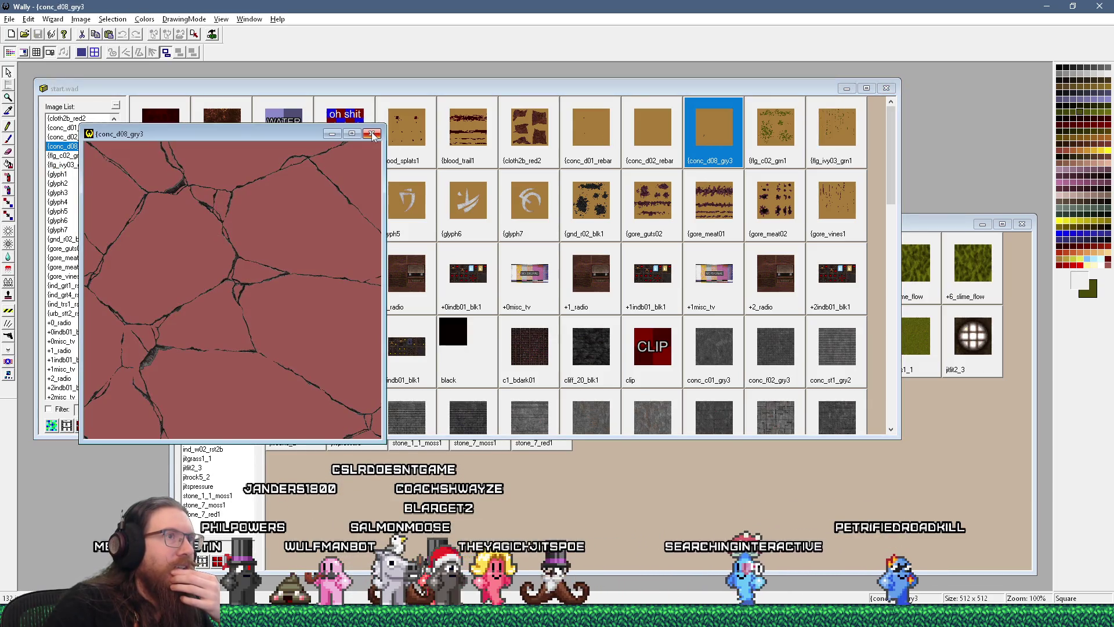
pyautogui.click(371, 134)
pyautogui.doubleClick(645, 134)
pyautogui.click(386, 148)
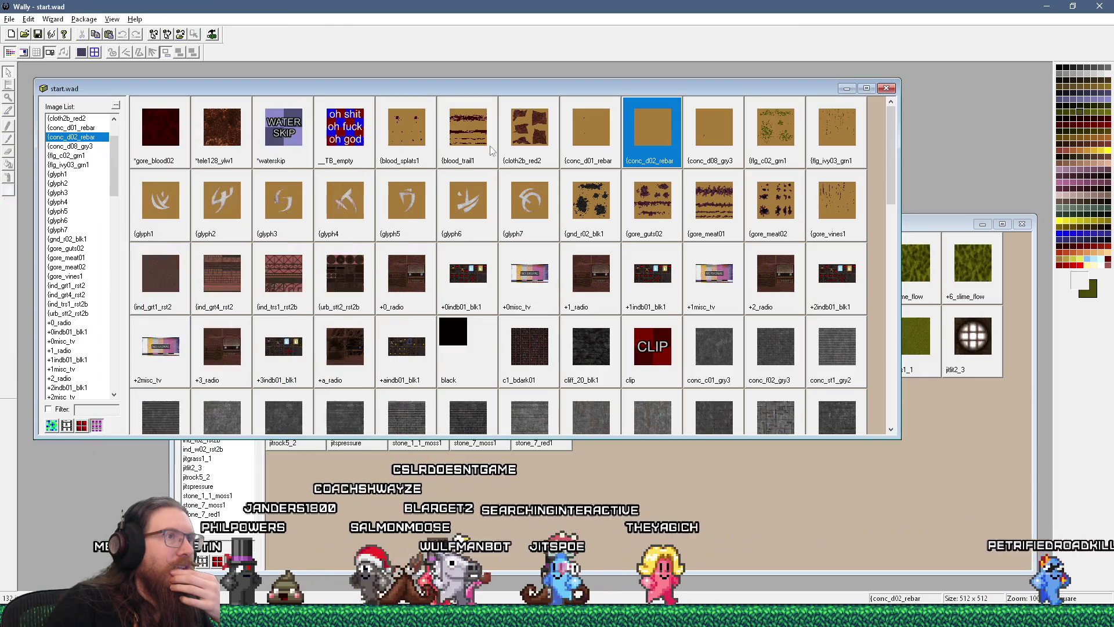
pyautogui.doubleClick(575, 136)
pyautogui.click(398, 165)
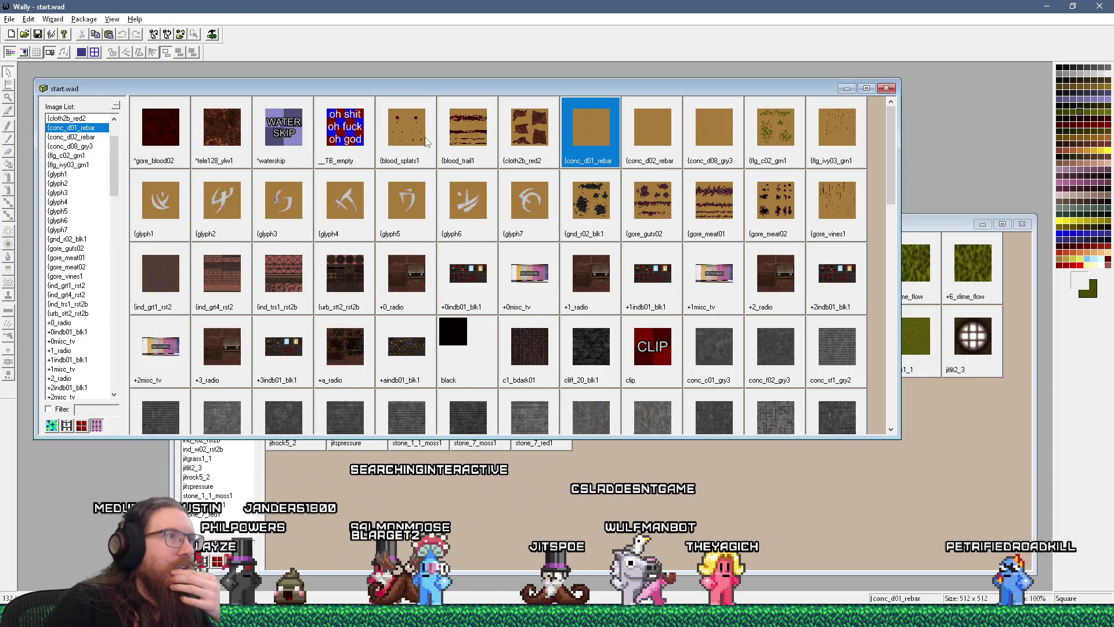
pyautogui.doubleClick(425, 139)
pyautogui.click(415, 181)
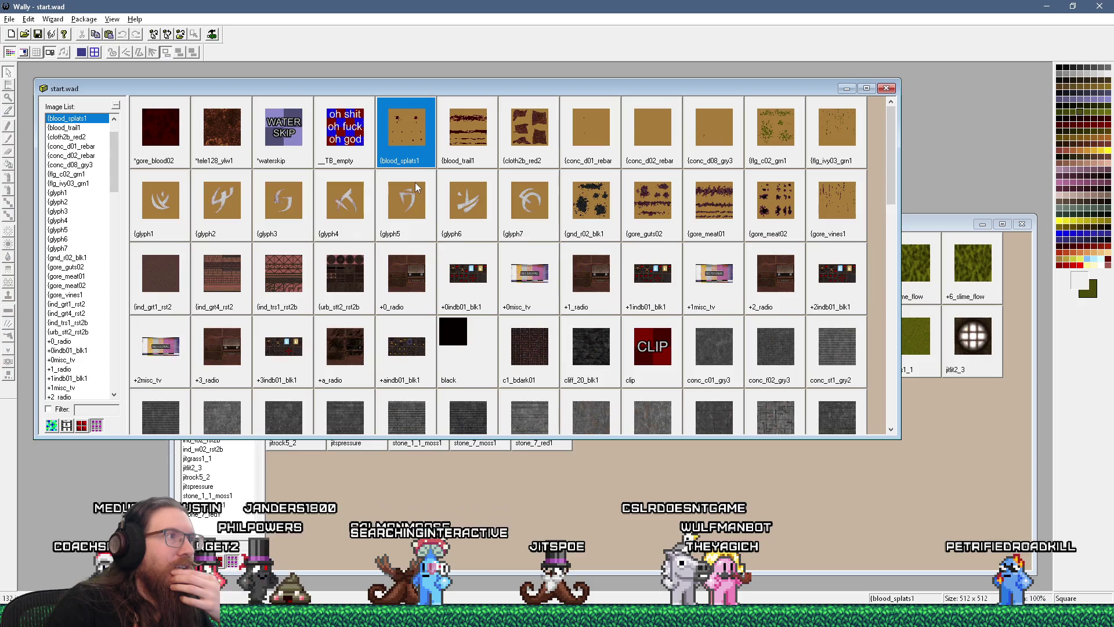
pyautogui.doubleClick(780, 144)
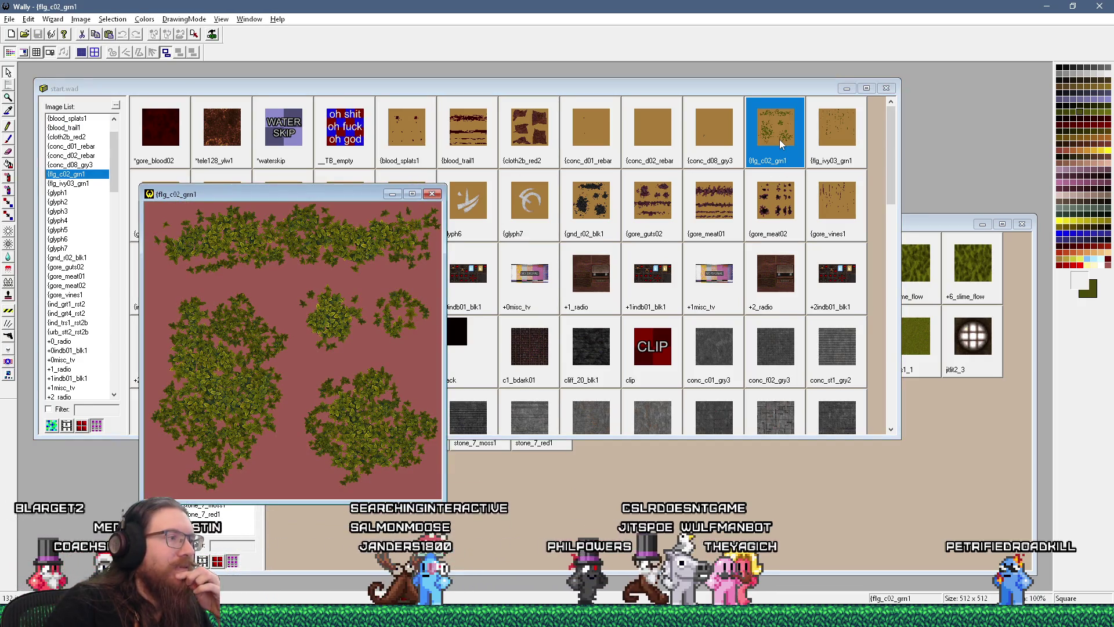
pyautogui.click(432, 194)
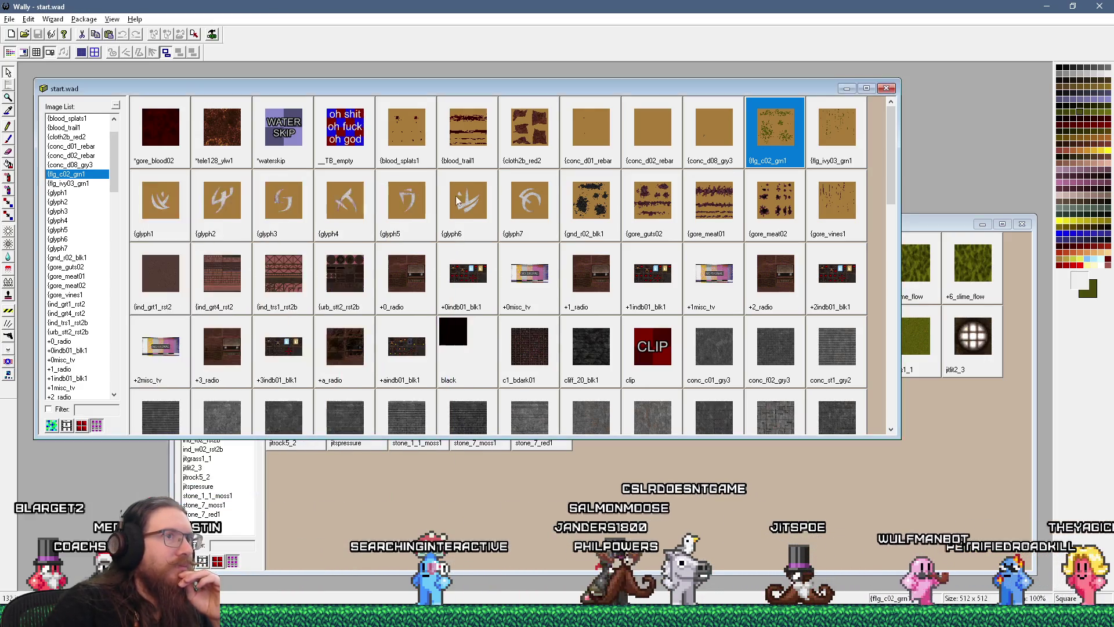
# Step: Paste flg_c02_grn1 into jitspoe_sewer.wad, save the wad, and switch to TrenchBroom
pyautogui.rightClick(954, 448)
pyautogui.click(954, 462)
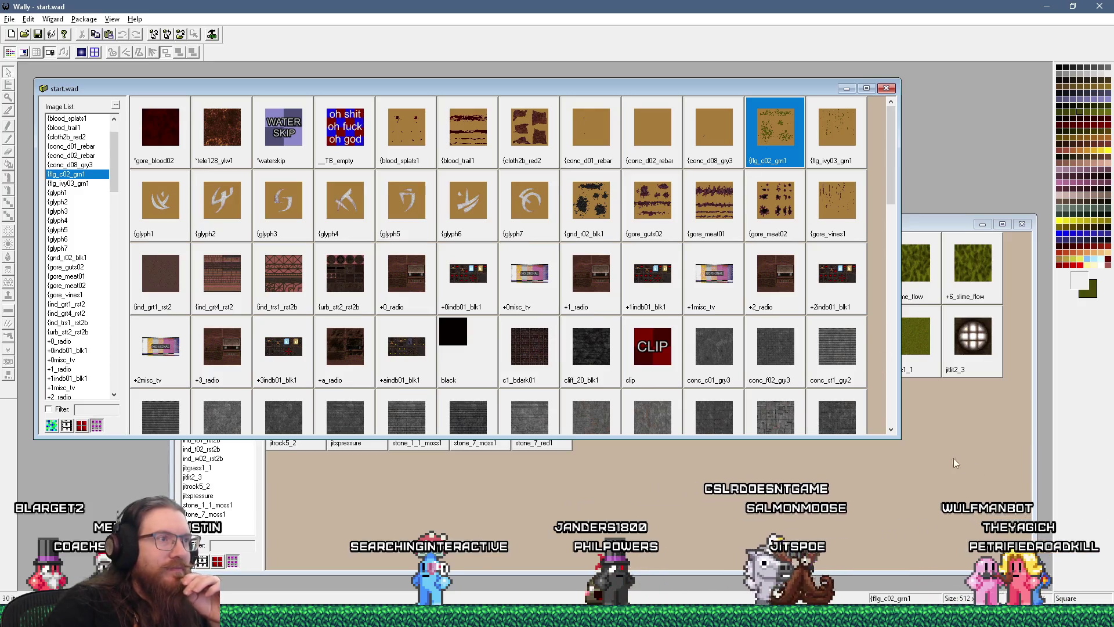
pyautogui.click(955, 463)
pyautogui.click(37, 34)
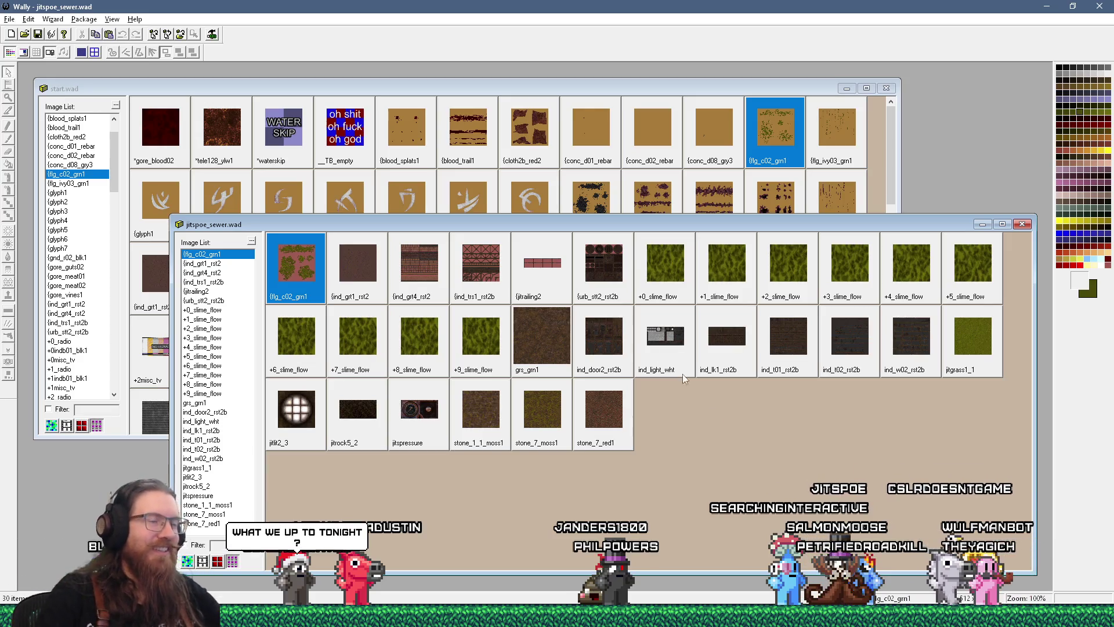
pyautogui.hotkey('alt', 'Tab')
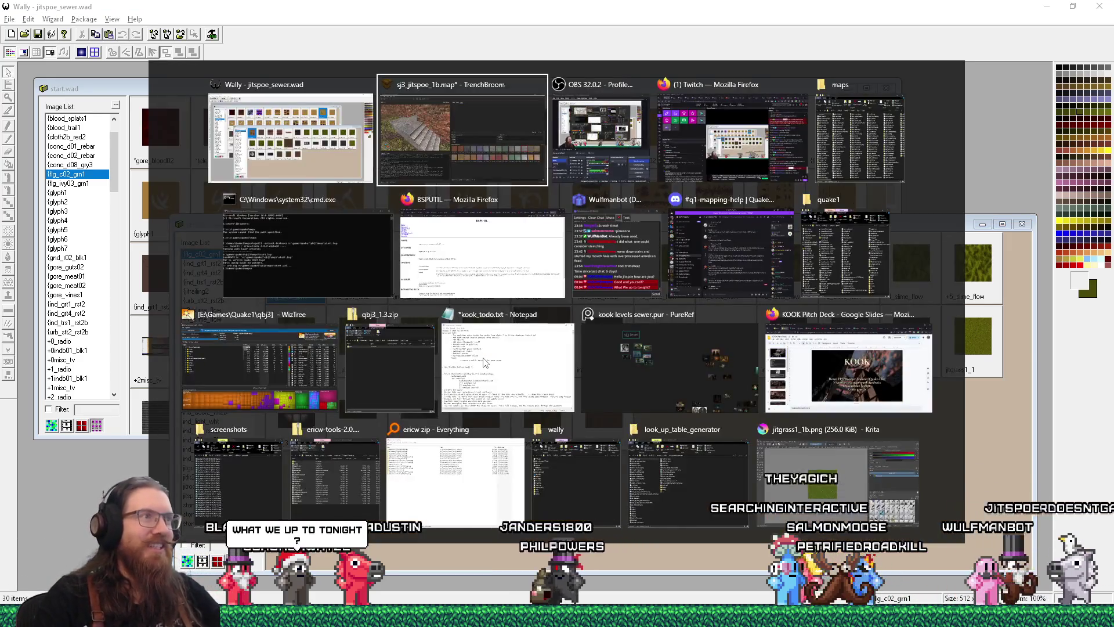
# Step: Fly to the stairs, reload the map's texture collections, look along the corridor, then return to Wally
pyautogui.press('s')
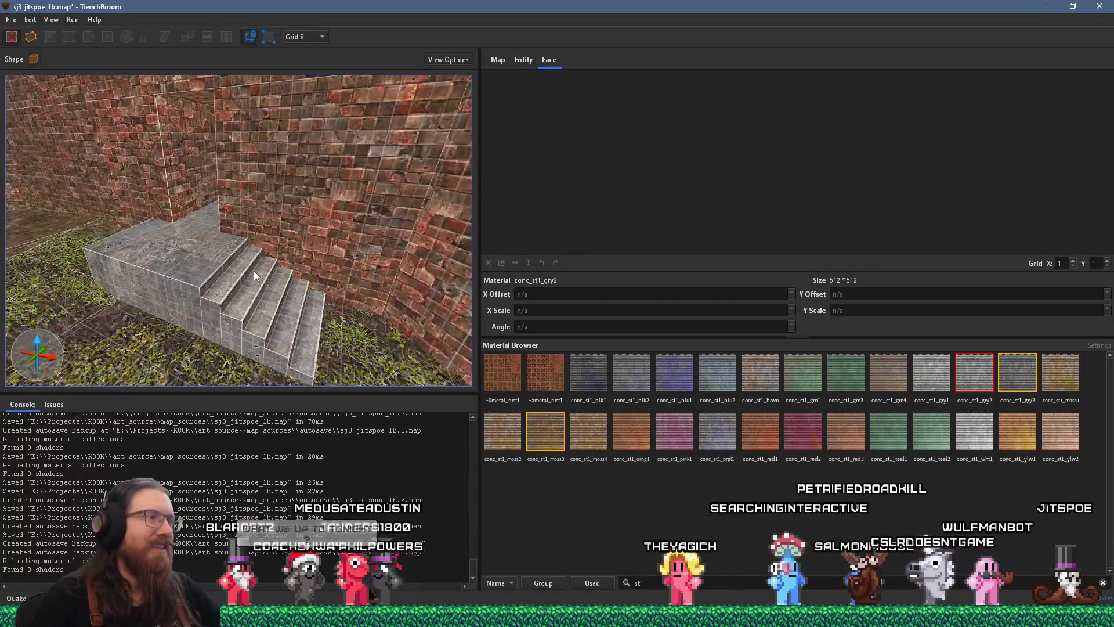
pyautogui.press('w')
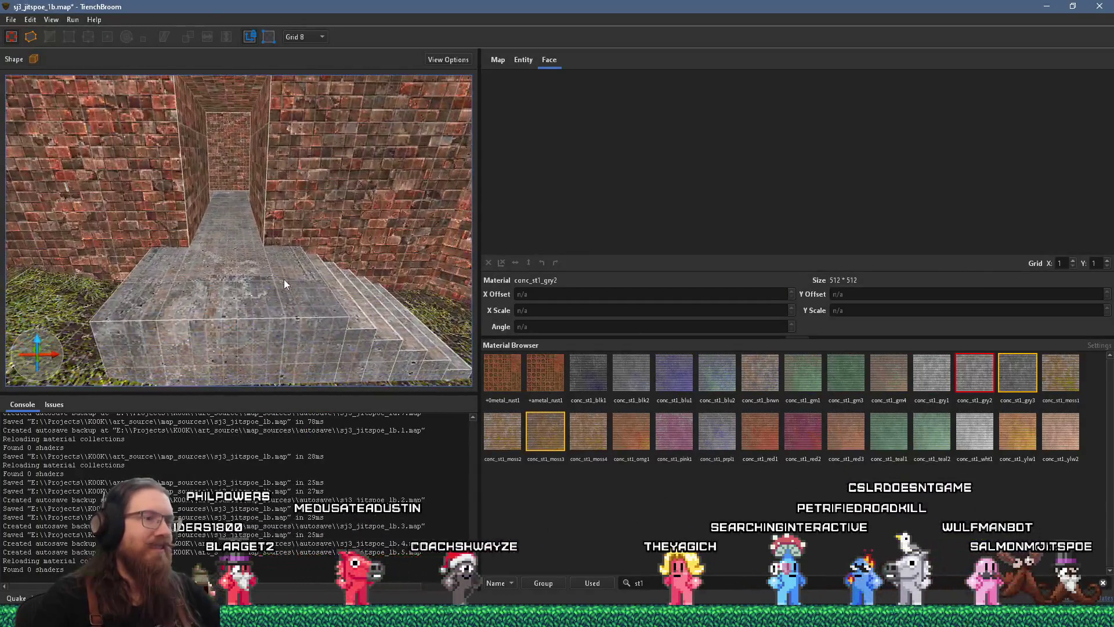
pyautogui.click(11, 20)
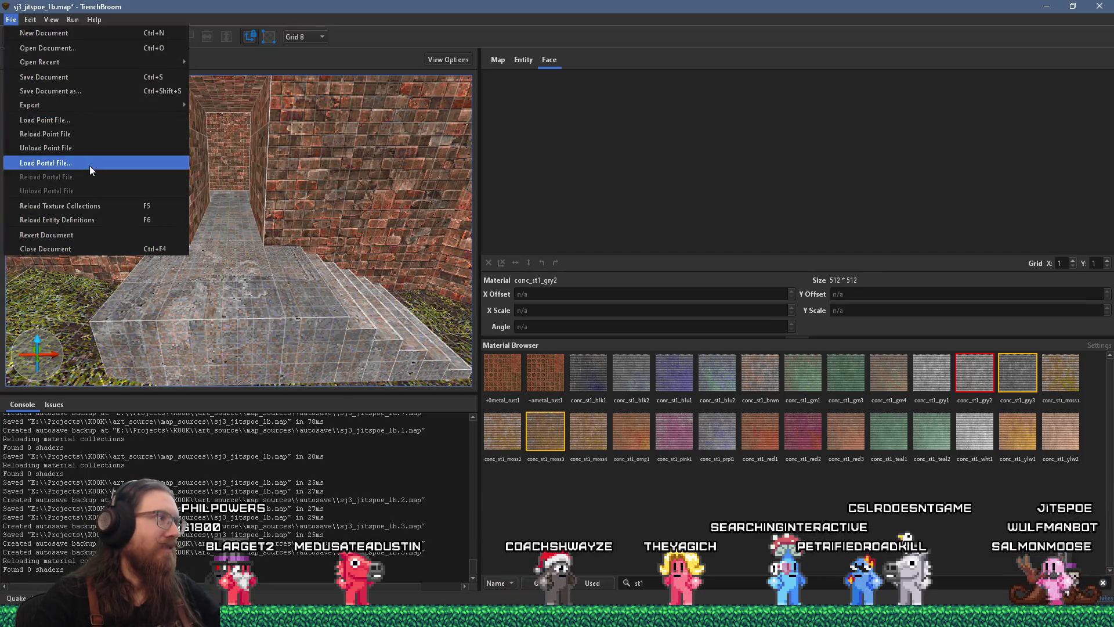
pyautogui.click(95, 207)
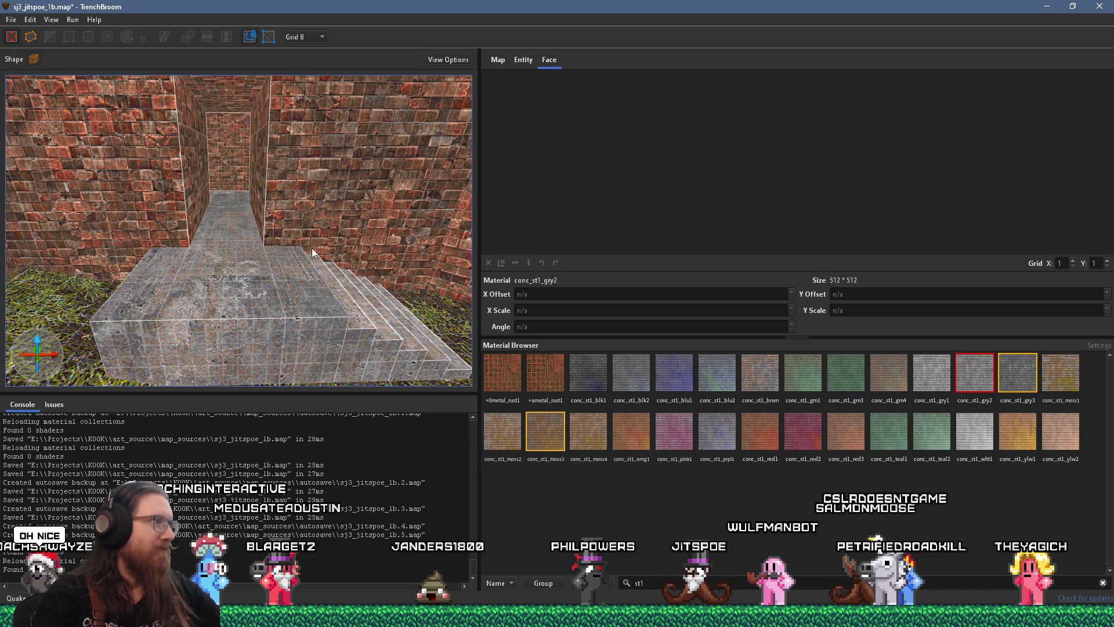
pyautogui.scroll(5, 312, 249)
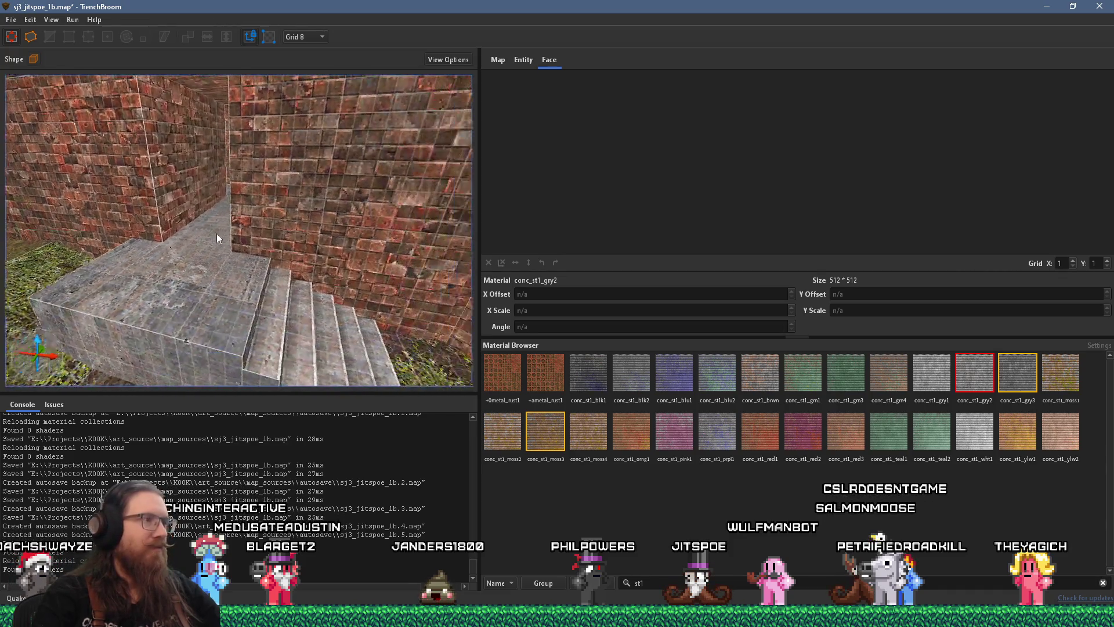
pyautogui.scroll(3, 261, 235)
pyautogui.hotkey('alt', 'Tab')
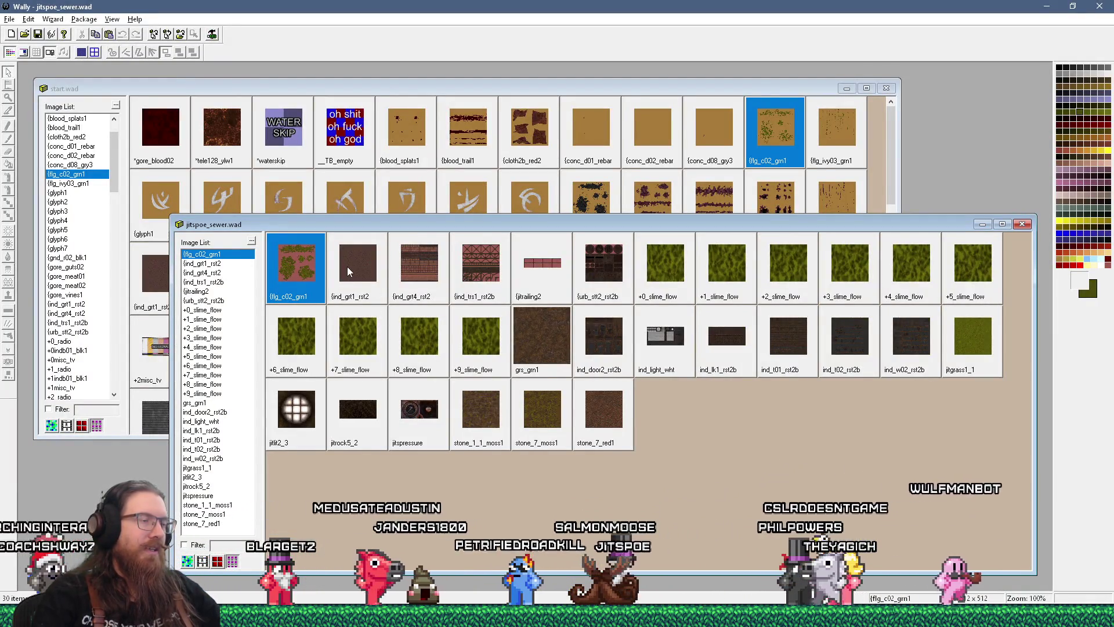
# Step: Open the ind_trs1_rst2b truss texture full size and zoom in and out on it
pyautogui.doubleClick(372, 267)
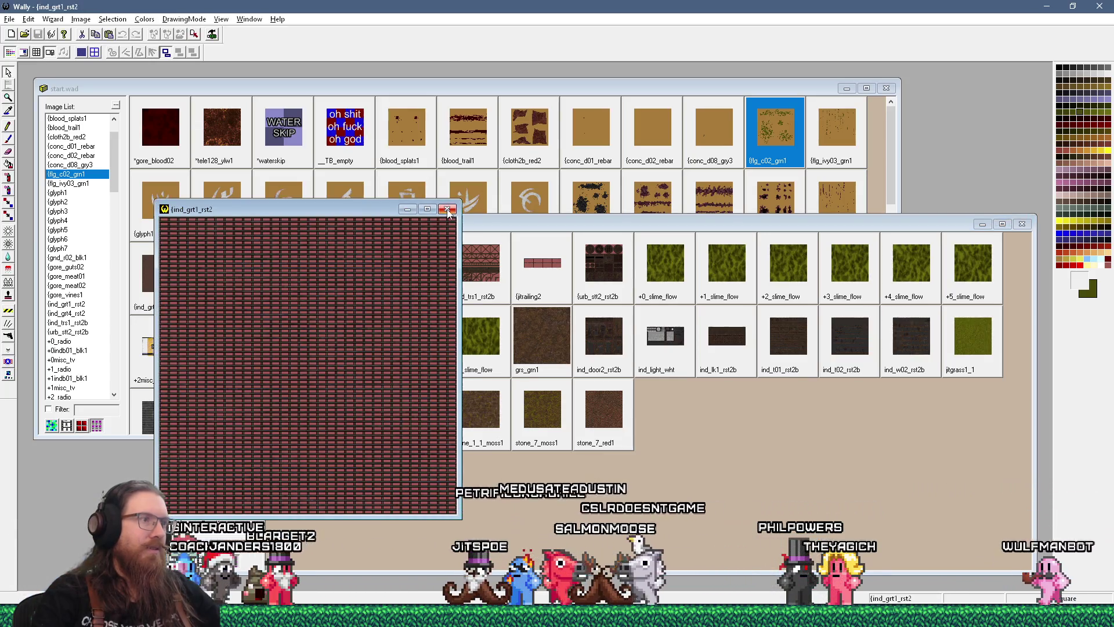
pyautogui.click(466, 262)
pyautogui.doubleClick(466, 262)
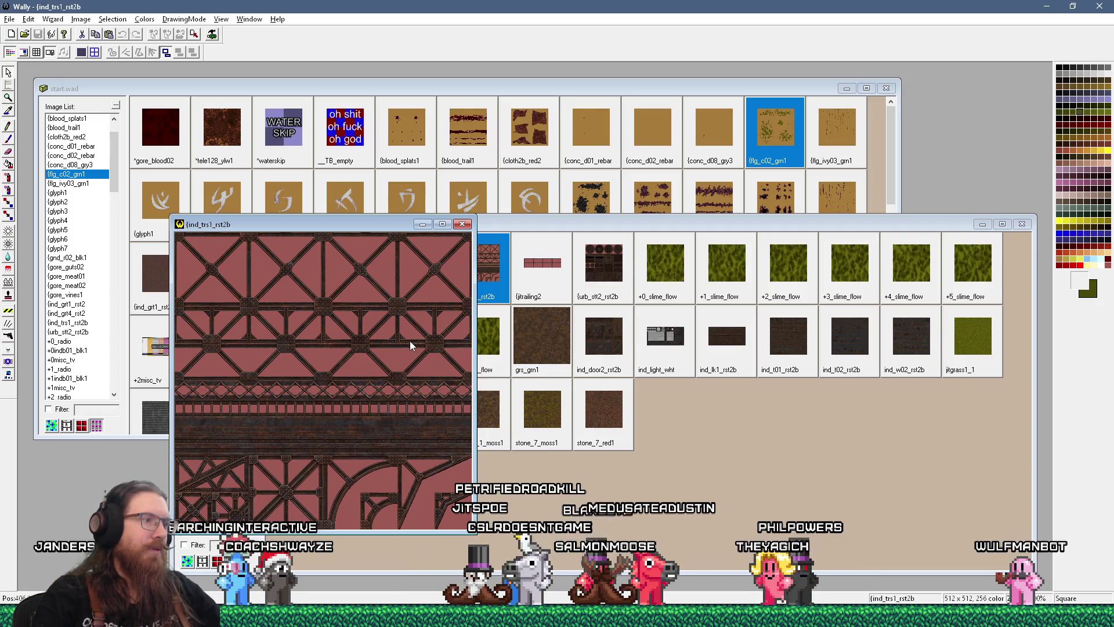
pyautogui.scroll(1, 408, 348)
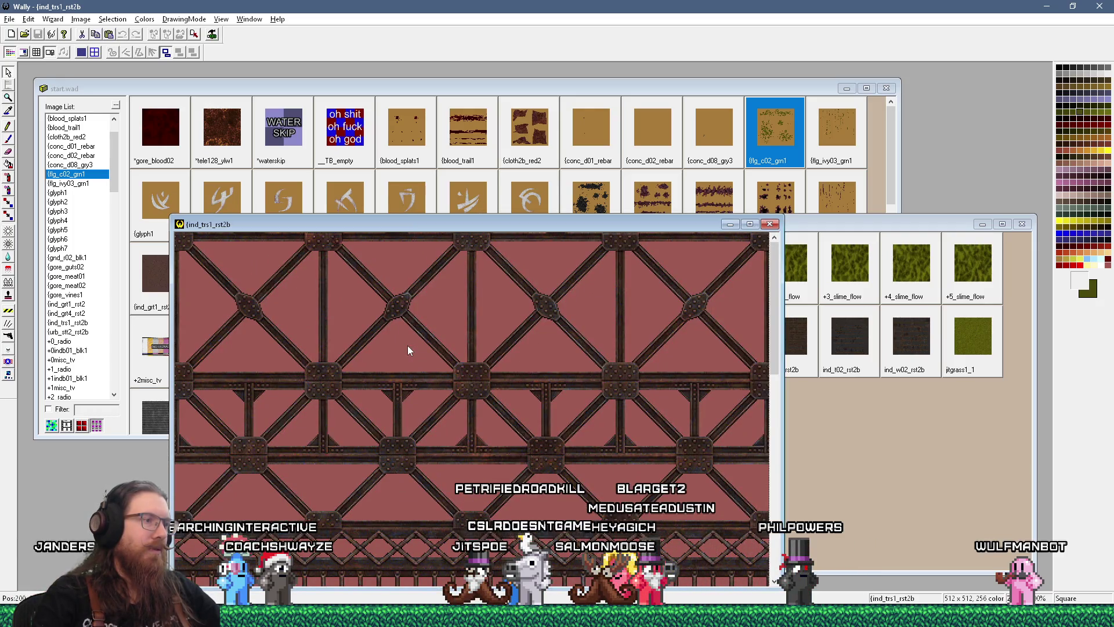
pyautogui.scroll(-1, 407, 348)
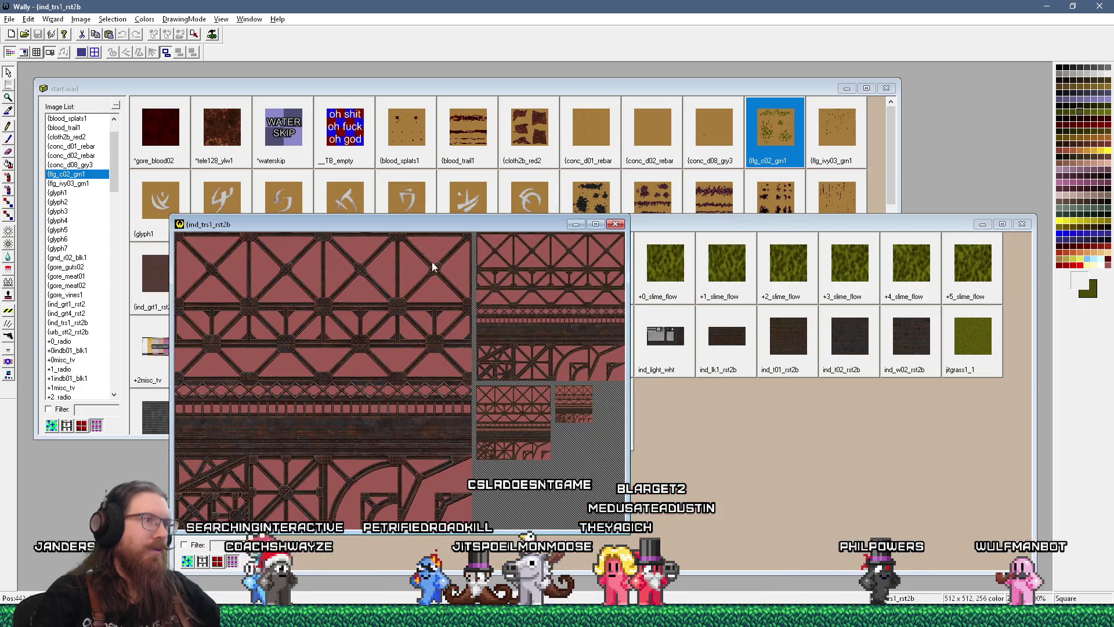
pyautogui.scroll(2, 433, 410)
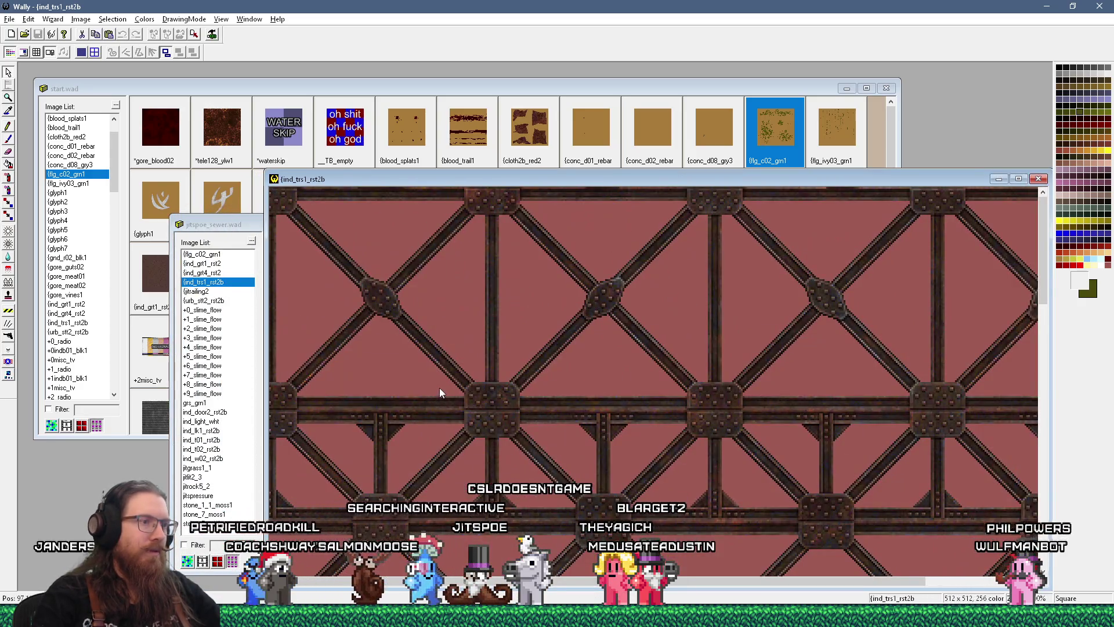
pyautogui.scroll(-1, 439, 389)
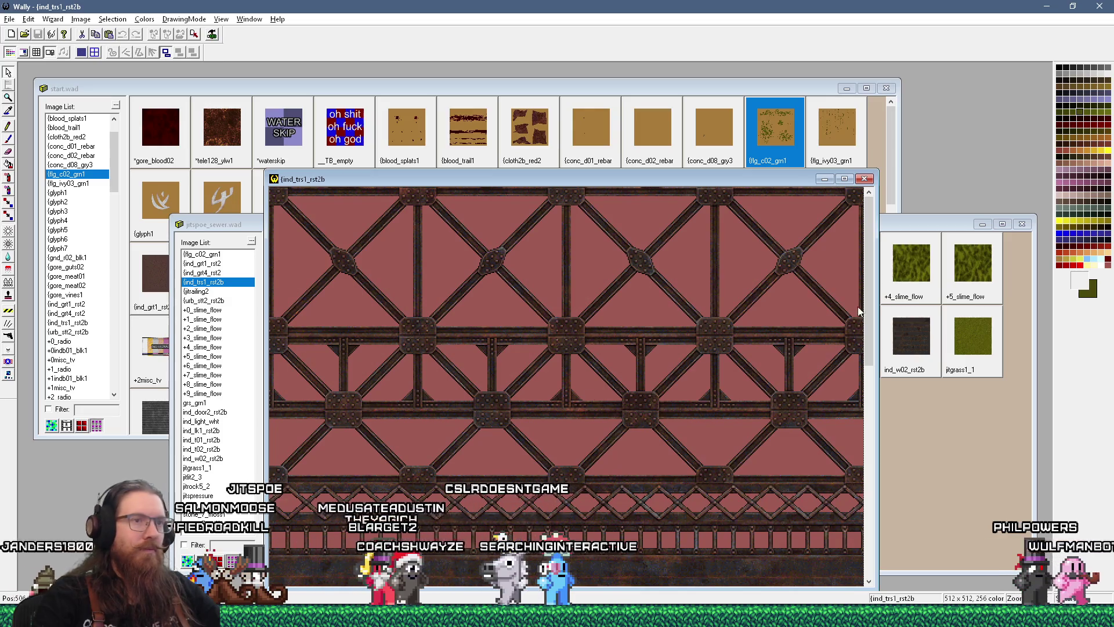
# Step: Pan and zoom around the truss texture, reset it to actual size, and close its window
pyautogui.moveTo(870, 314); pyautogui.dragTo(834, 530)
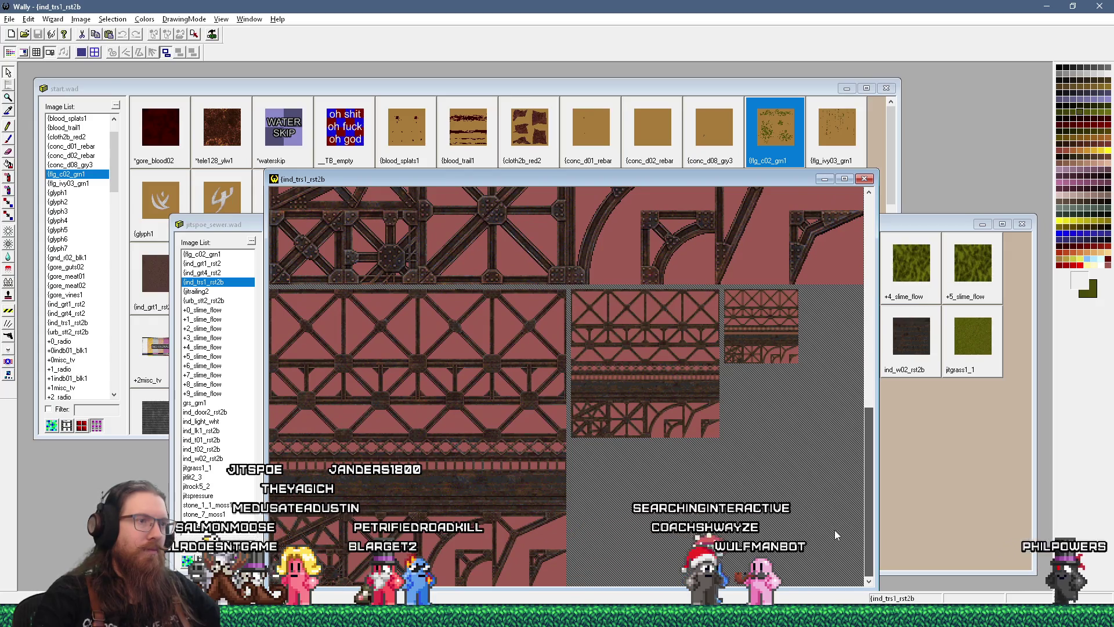
pyautogui.scroll(5, 835, 530)
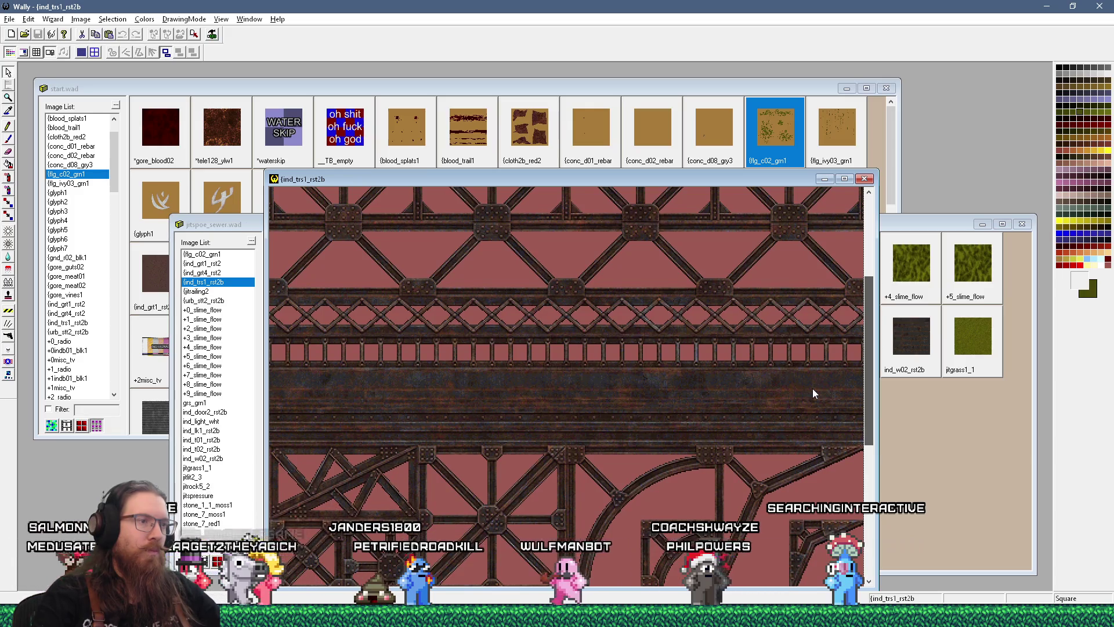
pyautogui.scroll(1, 812, 389)
pyautogui.scroll(3, 813, 388)
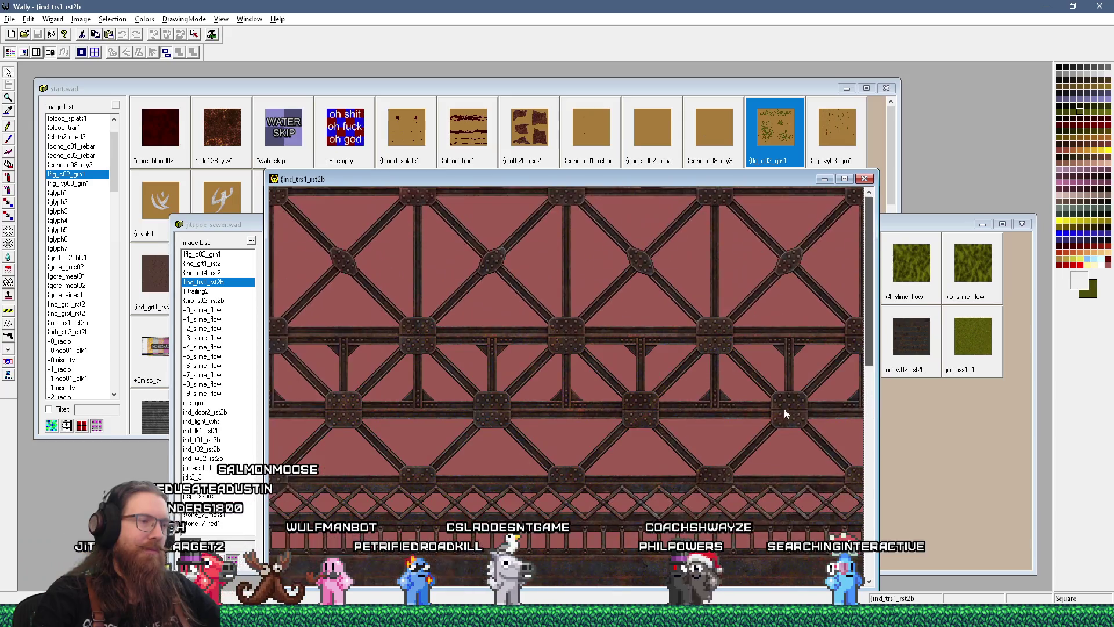
pyautogui.scroll(-3, 813, 395)
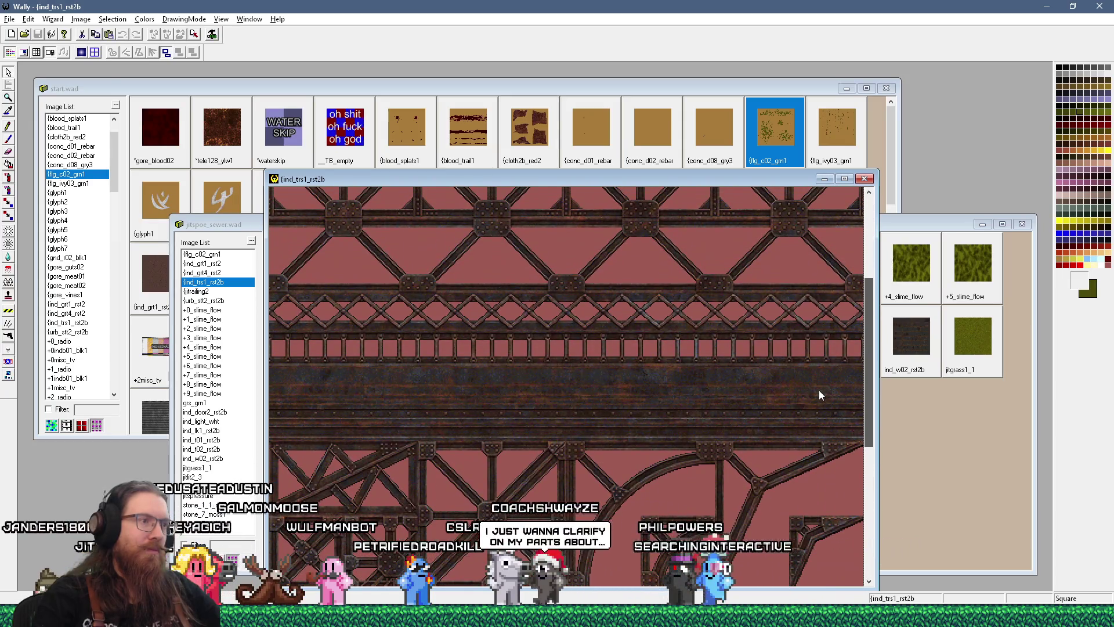
pyautogui.scroll(-3, 819, 390)
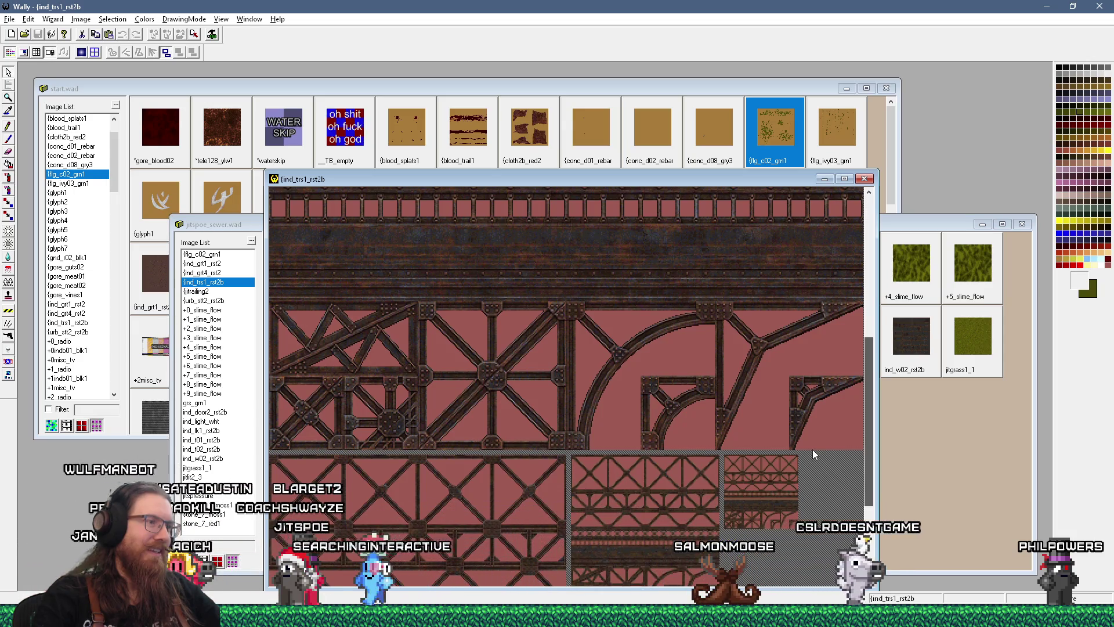
pyautogui.scroll(3, 813, 450)
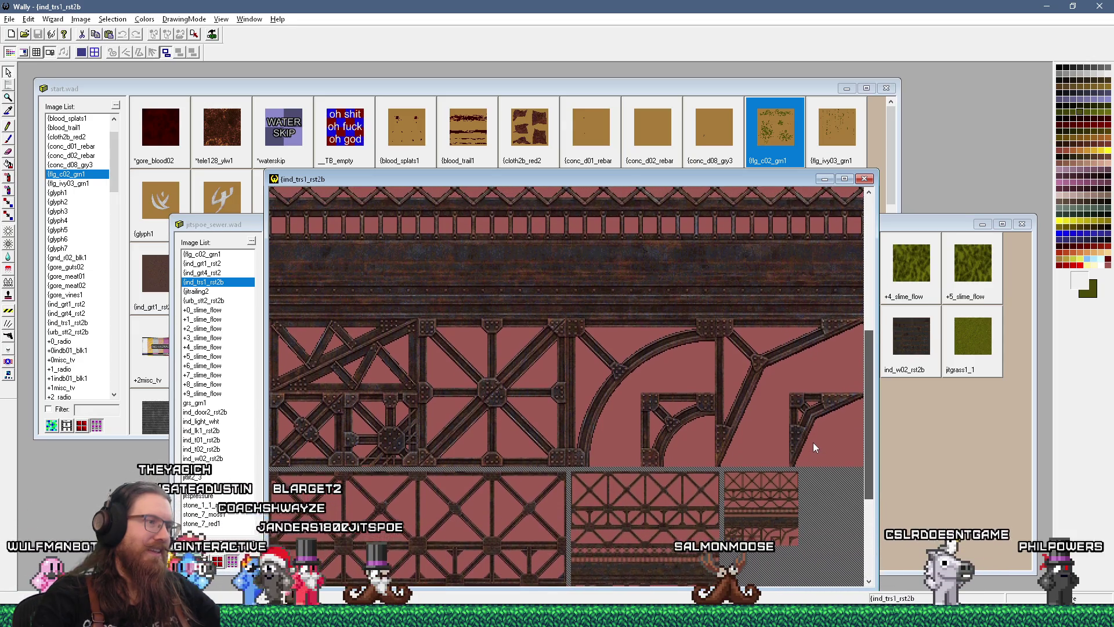
pyautogui.scroll(1, 813, 436)
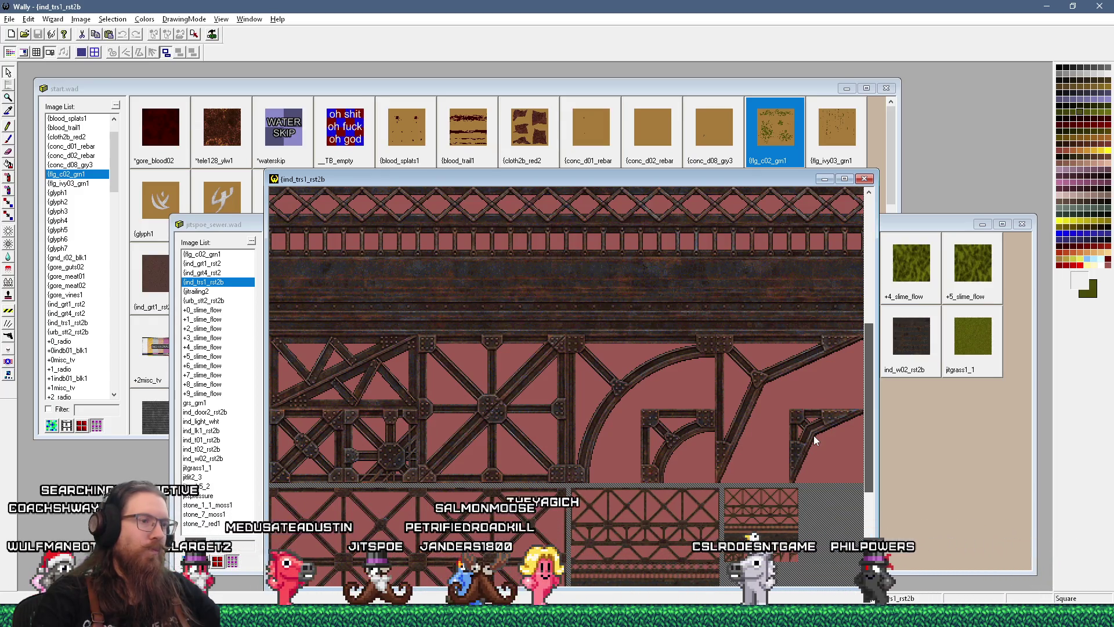
pyautogui.scroll(-5, 813, 436)
pyautogui.scroll(-2, 807, 499)
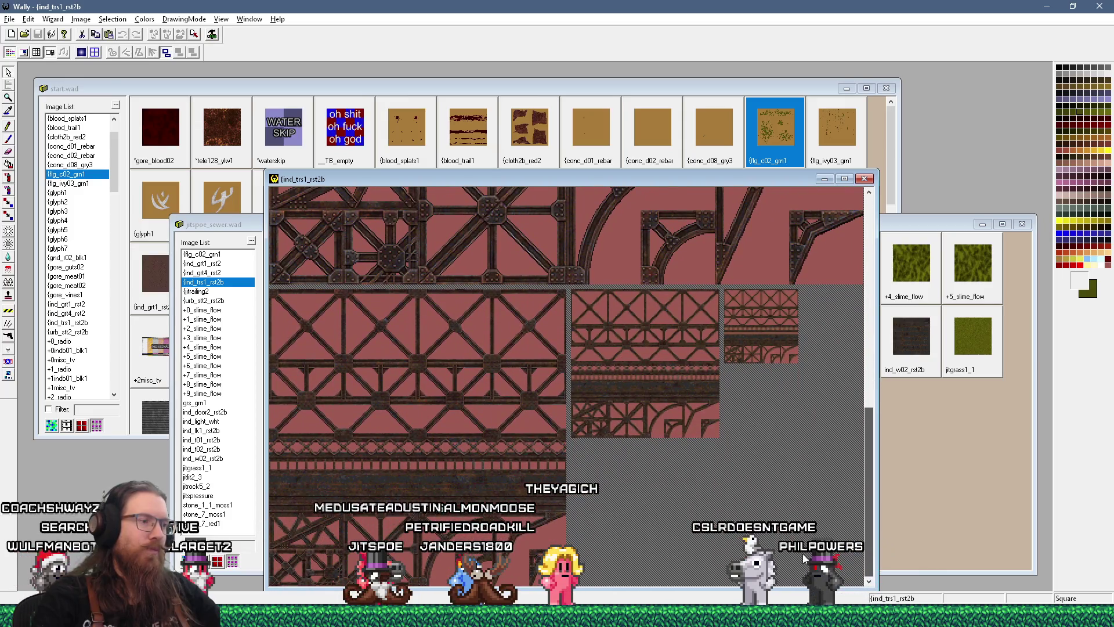
pyautogui.scroll(2, 806, 494)
pyautogui.scroll(-2, 807, 492)
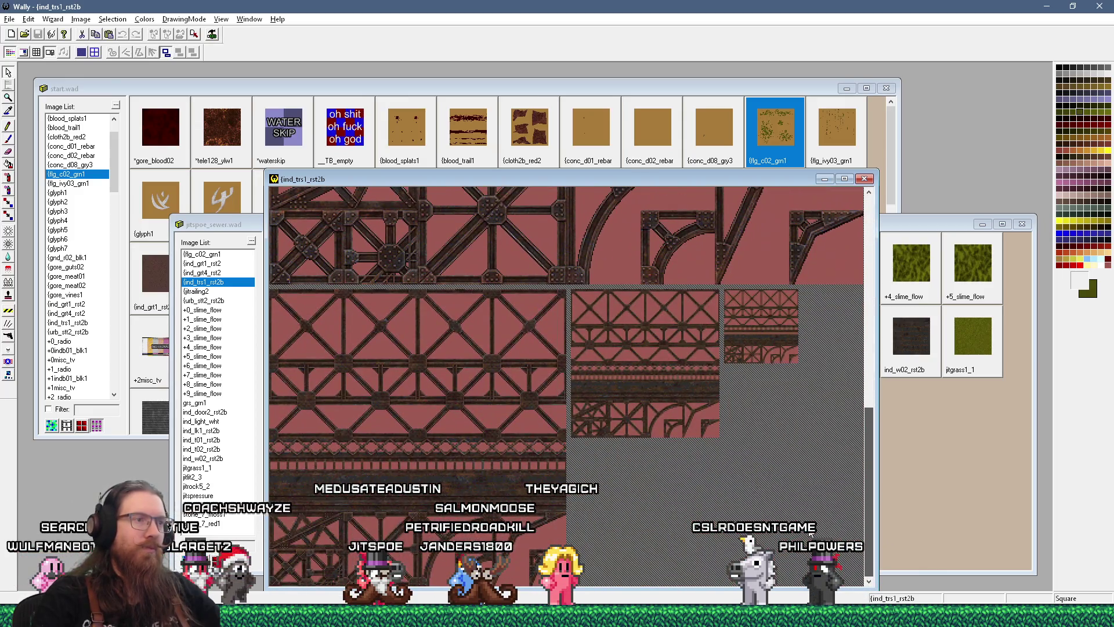
pyautogui.scroll(1, 810, 503)
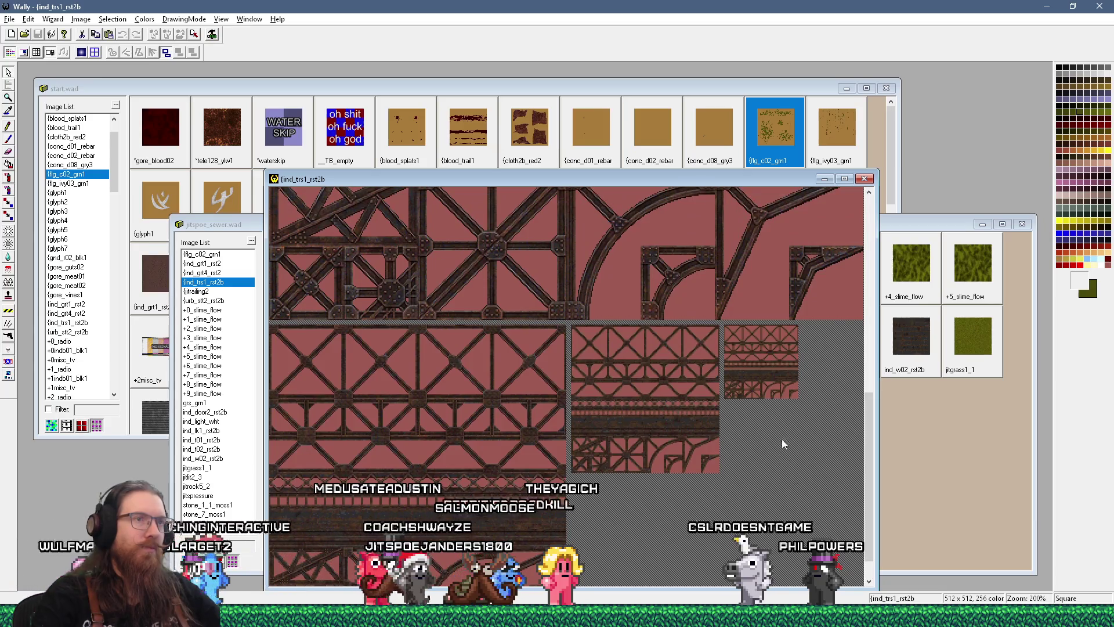
pyautogui.press('-')
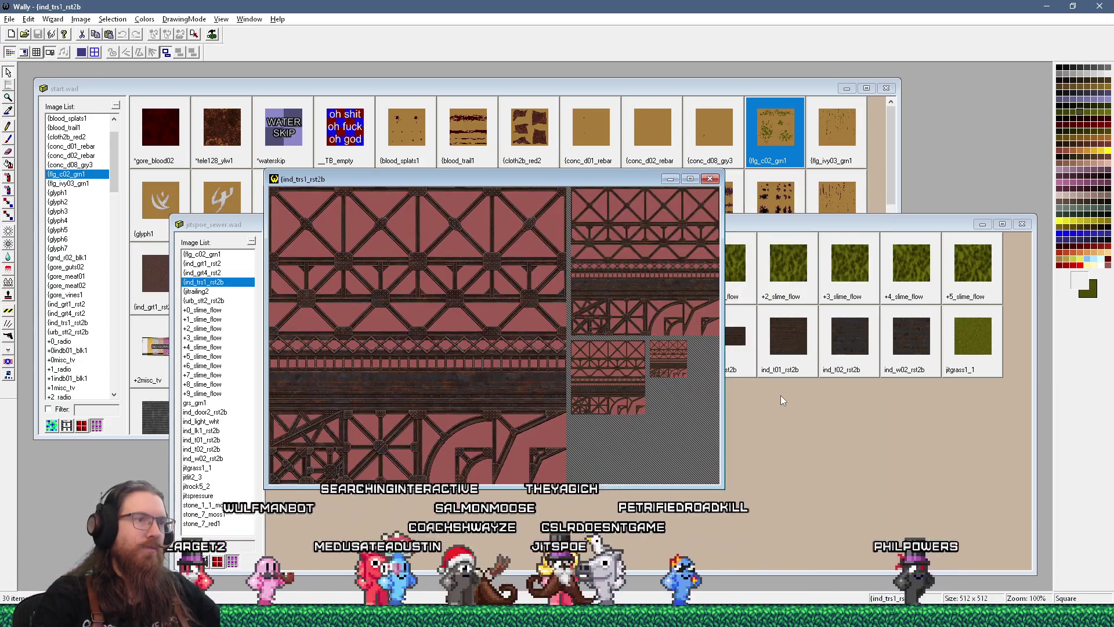
pyautogui.hotkey('ctrl', 'F4')
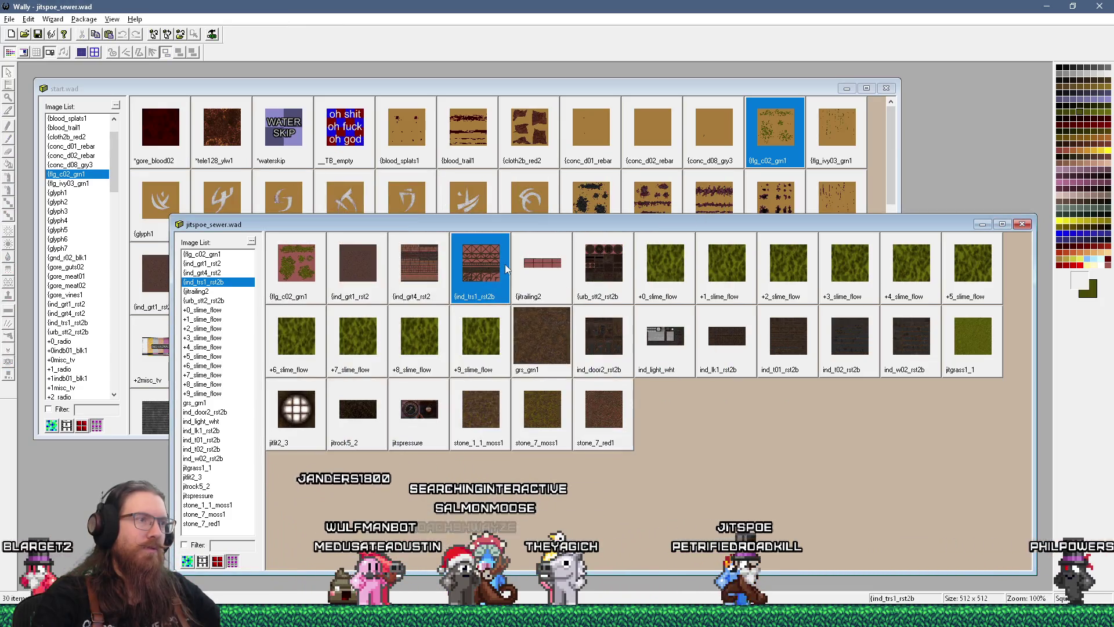
# Step: Open ind_trs1_rst2b from the sewer wad, then open the start.wad copy instead
pyautogui.doubleClick(489, 259)
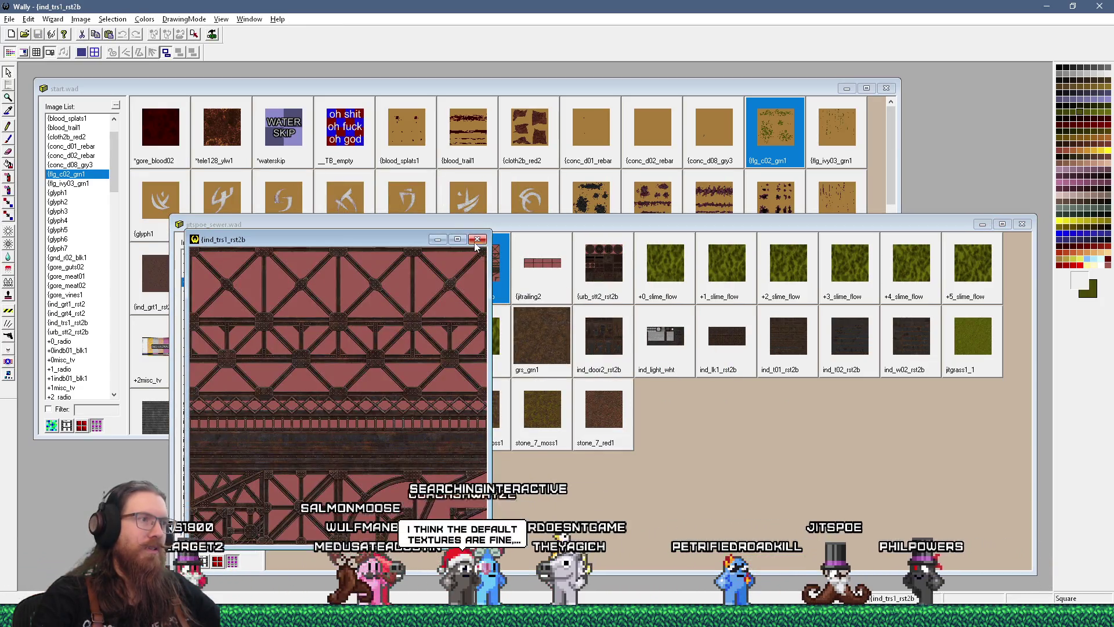
pyautogui.click(477, 239)
pyautogui.click(284, 270)
pyautogui.doubleClick(285, 270)
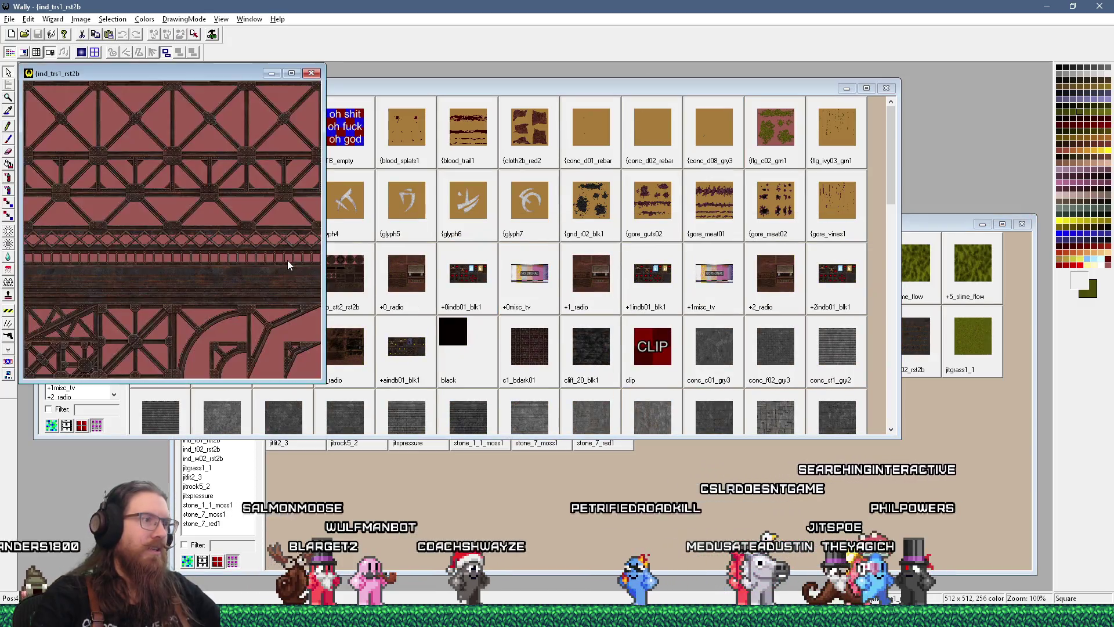
# Step: Select urb_stl2_rst2b in start.wad, enlarge the truss window to view its mips, then close it
pyautogui.hotkey('ctrl', 'Tab')
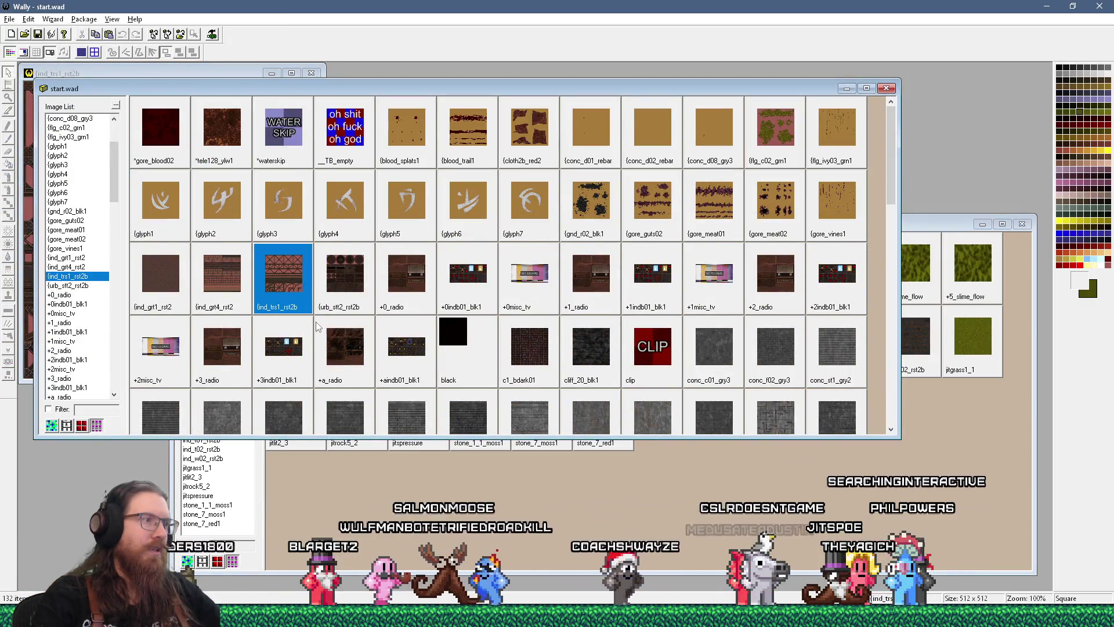
pyautogui.click(318, 325)
pyautogui.click(316, 291)
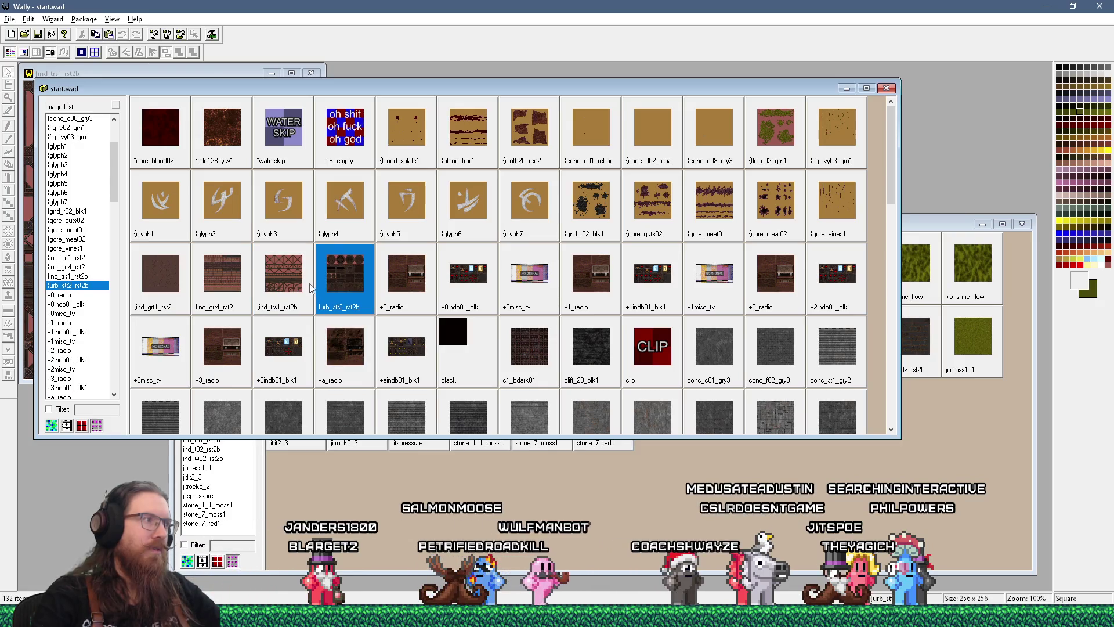
pyautogui.click(163, 77)
pyautogui.moveTo(317, 378); pyautogui.dragTo(603, 513)
pyautogui.click(591, 72)
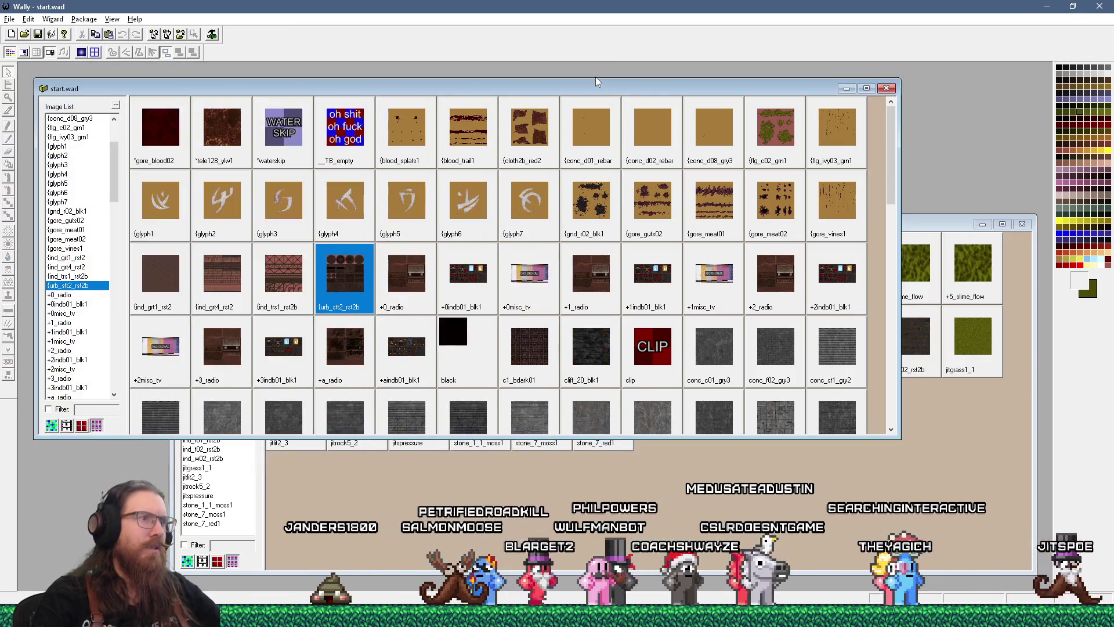
pyautogui.doubleClick(595, 210)
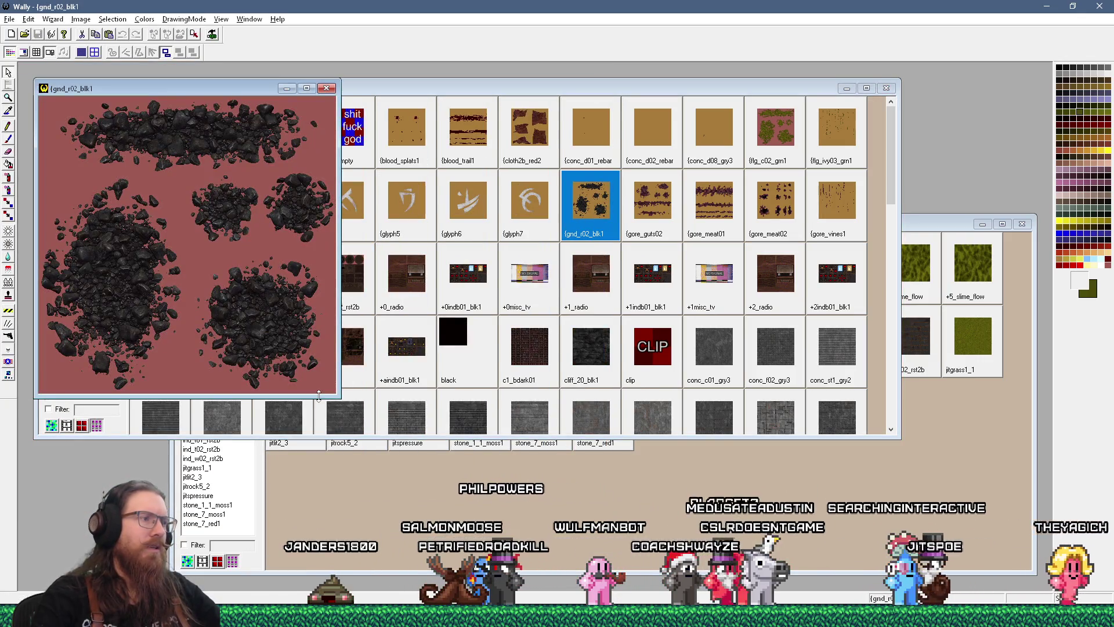
pyautogui.moveTo(339, 397); pyautogui.dragTo(583, 499)
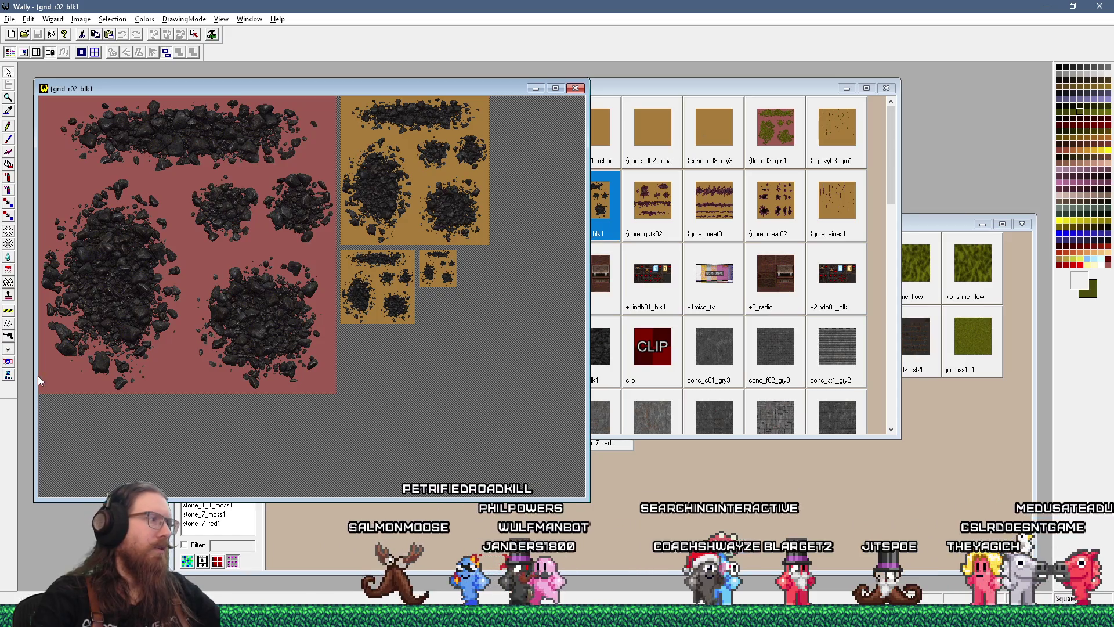
pyautogui.click(8, 375)
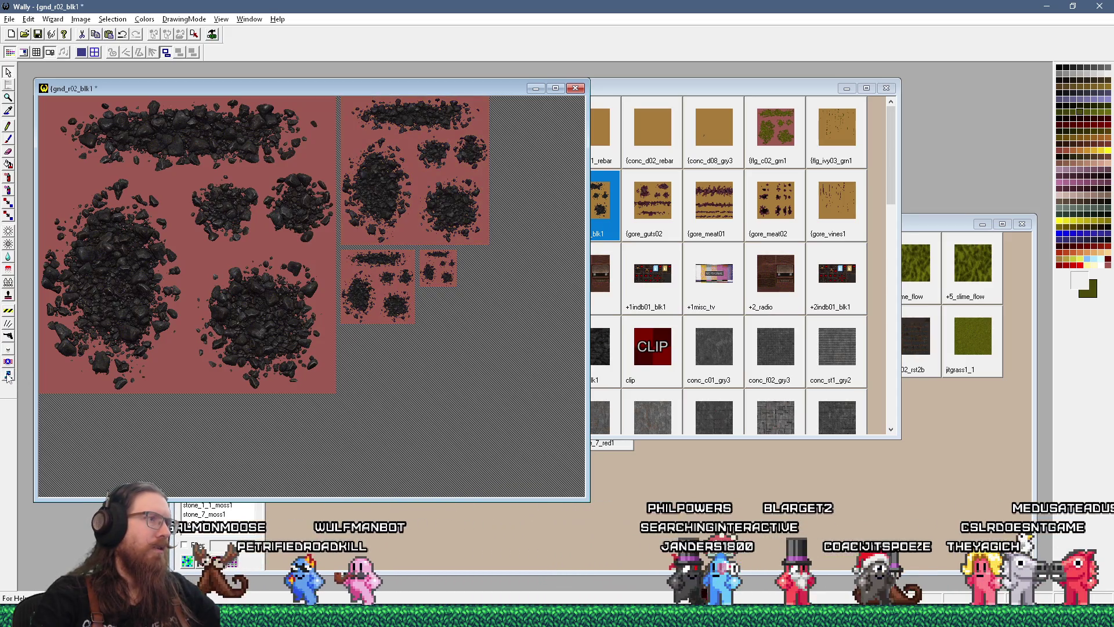
pyautogui.click(576, 87)
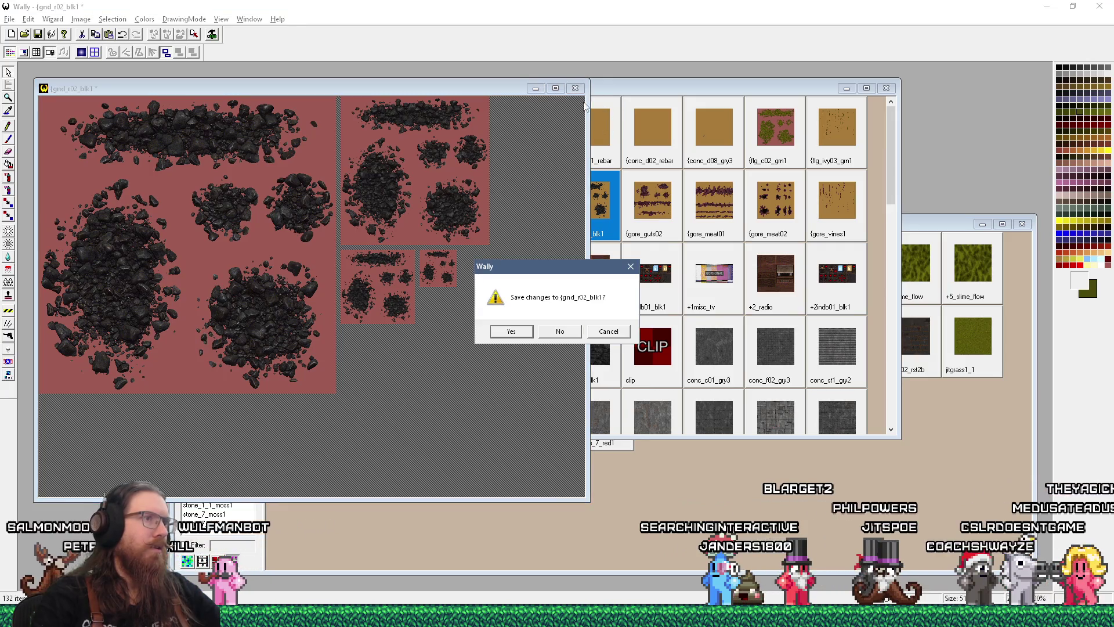
pyautogui.click(559, 331)
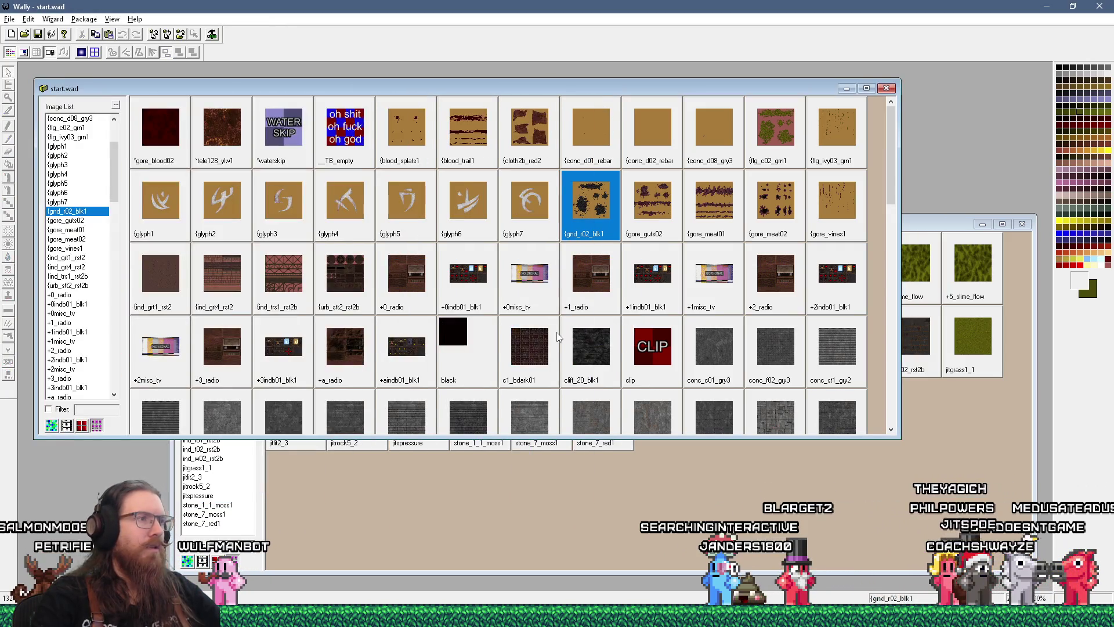
pyautogui.doubleClick(209, 293)
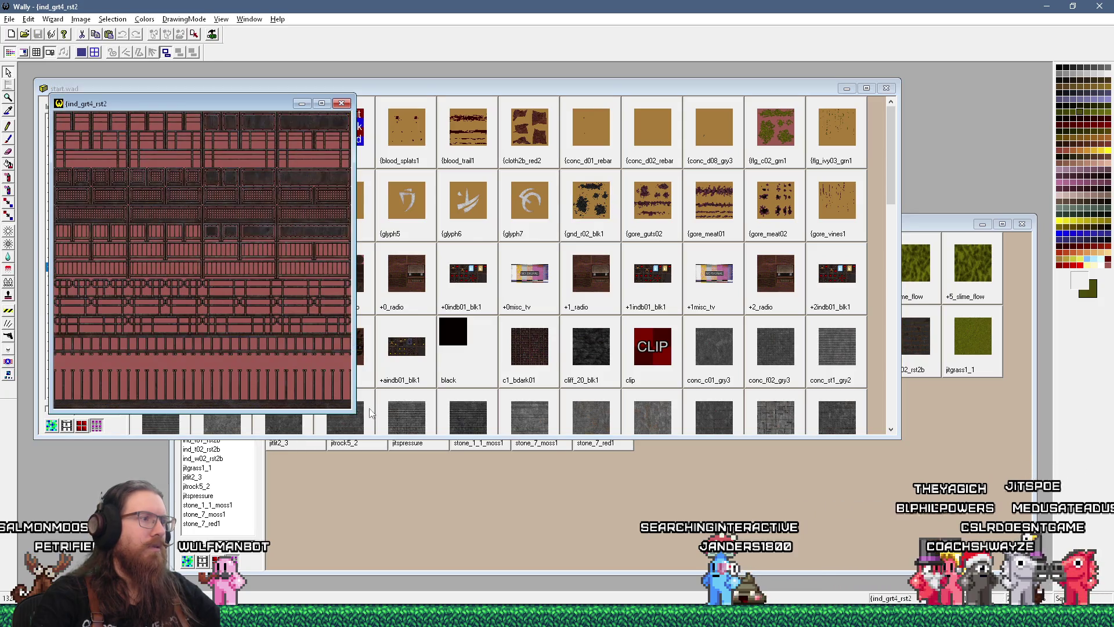
pyautogui.moveTo(352, 410); pyautogui.dragTo(594, 511)
pyautogui.hotkey('ctrl', 'F4')
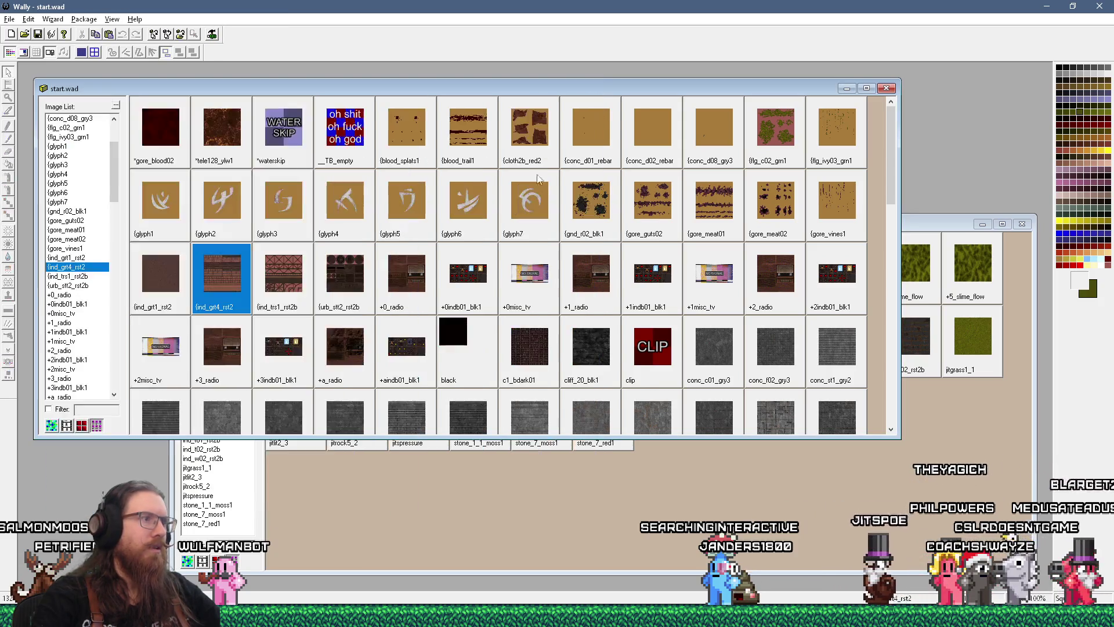
pyautogui.doubleClick(290, 283)
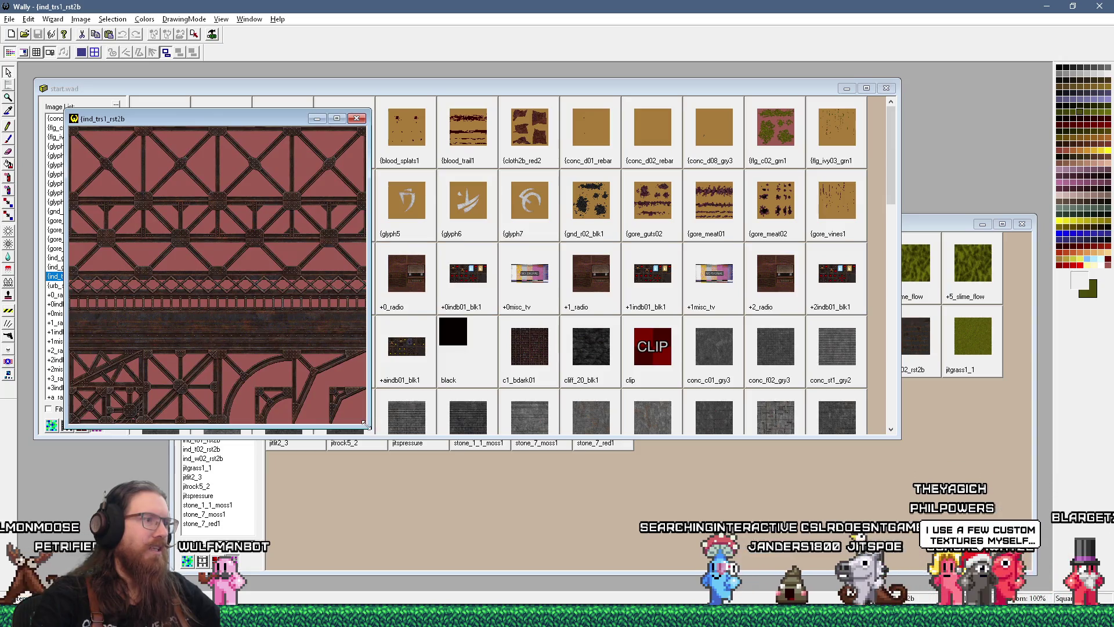
pyautogui.moveTo(364, 424); pyautogui.dragTo(586, 509)
pyautogui.hotkey('ctrl', 'F4')
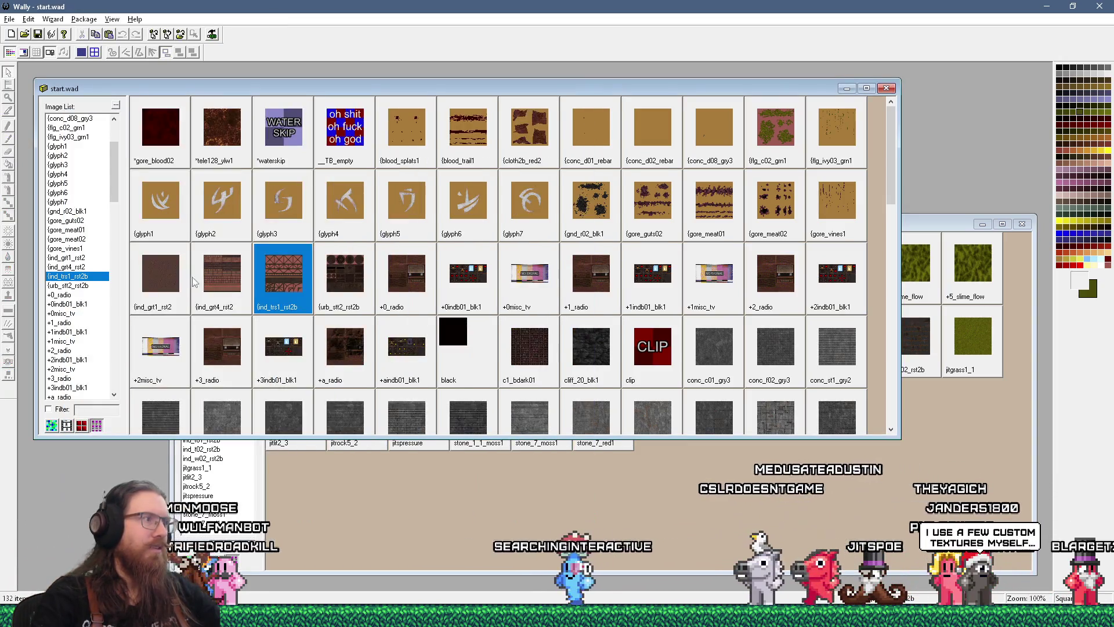
pyautogui.doubleClick(175, 279)
pyautogui.click(374, 128)
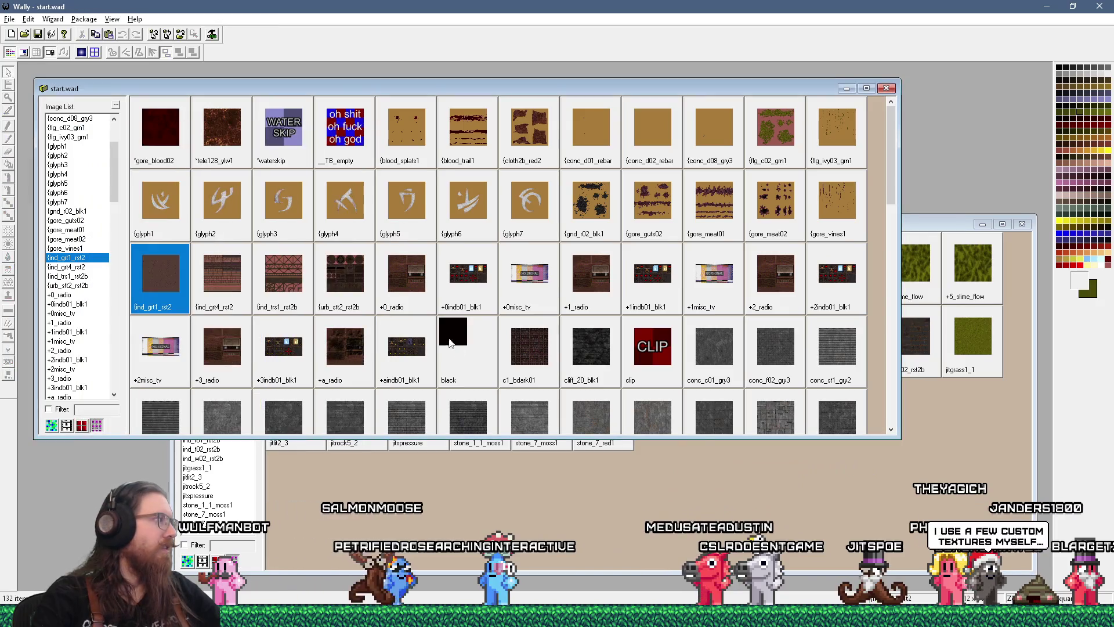
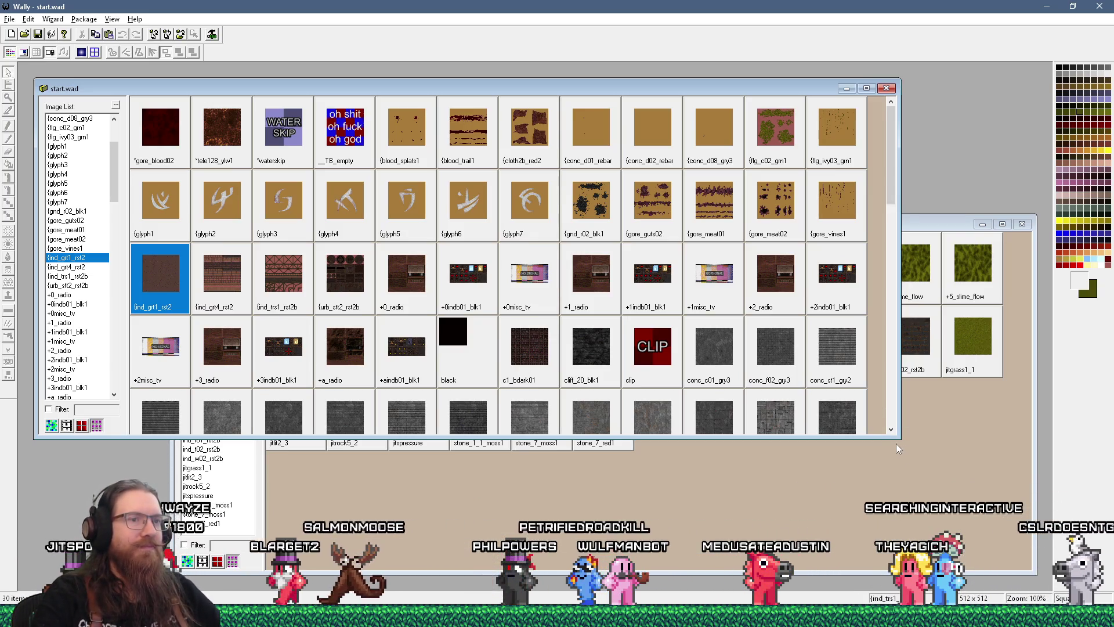
# Step: Make the start.wad texture window taller and shift it slightly right
pyautogui.moveTo(898, 438); pyautogui.dragTo(886, 483)
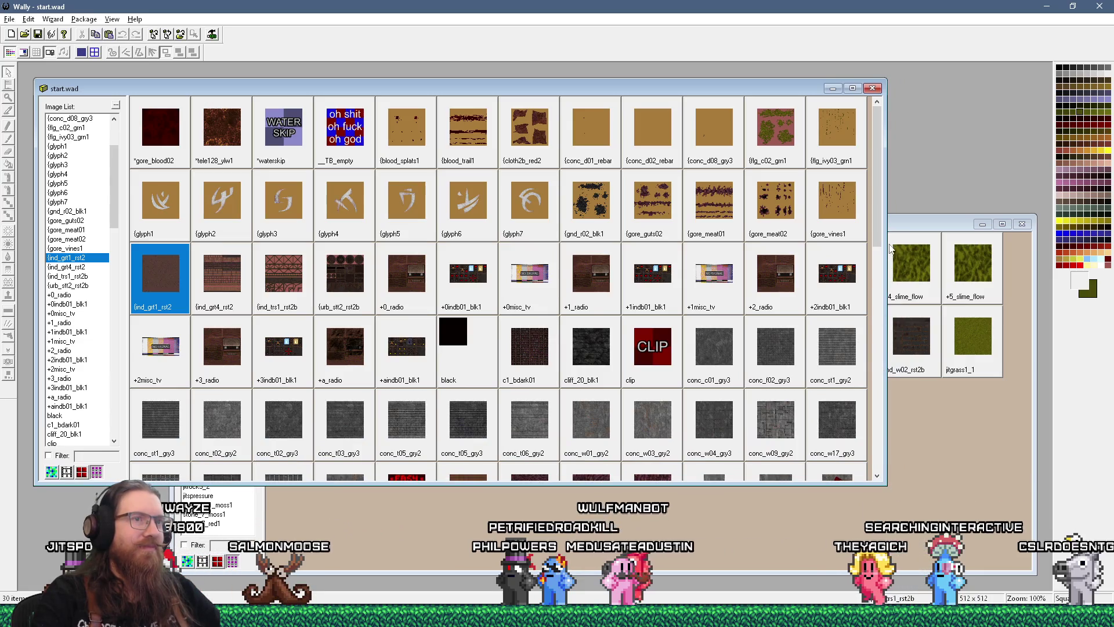
pyautogui.moveTo(878, 236)
pyautogui.mouseDown()
pyautogui.moveTo(890, 444)
pyautogui.moveTo(890, 185)
pyautogui.mouseUp()
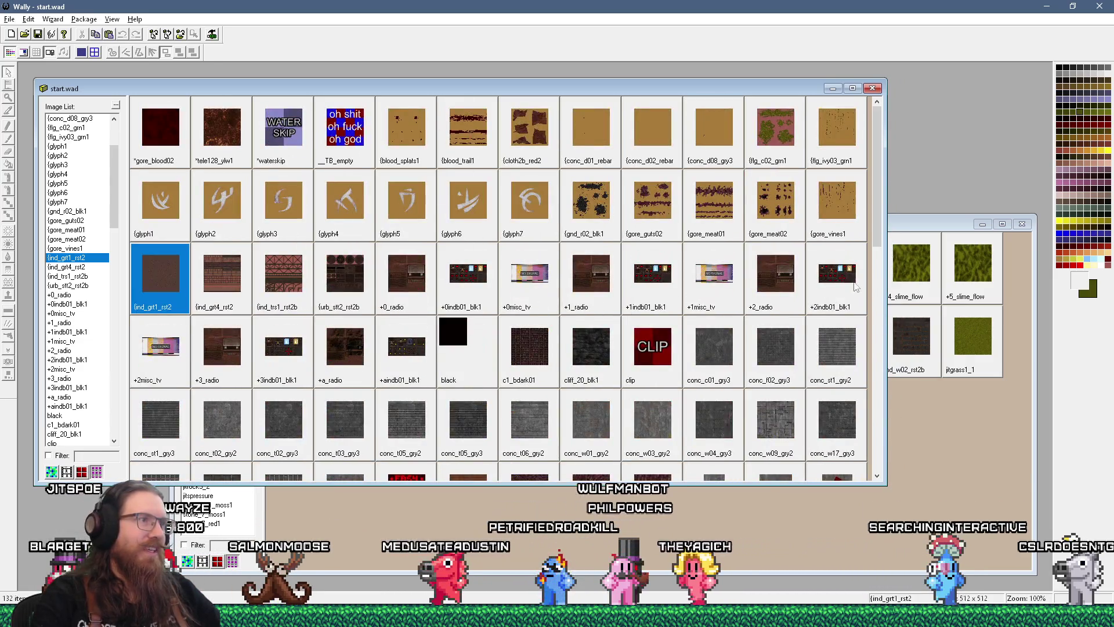
pyautogui.moveTo(763, 91)
pyautogui.mouseDown()
pyautogui.moveTo(784, 89)
pyautogui.moveTo(778, 71)
pyautogui.mouseUp()
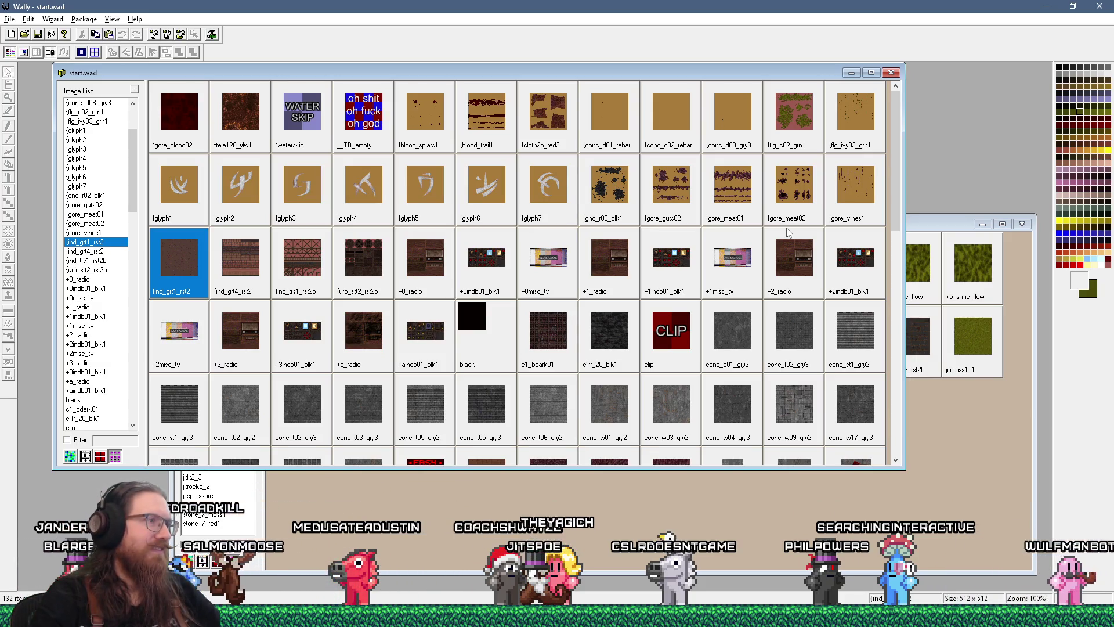
# Step: Enlarge the jitspoe_sewer.wad window, then bring start.wad forward and preview conc_t06_gry2 full-size
pyautogui.click(938, 225)
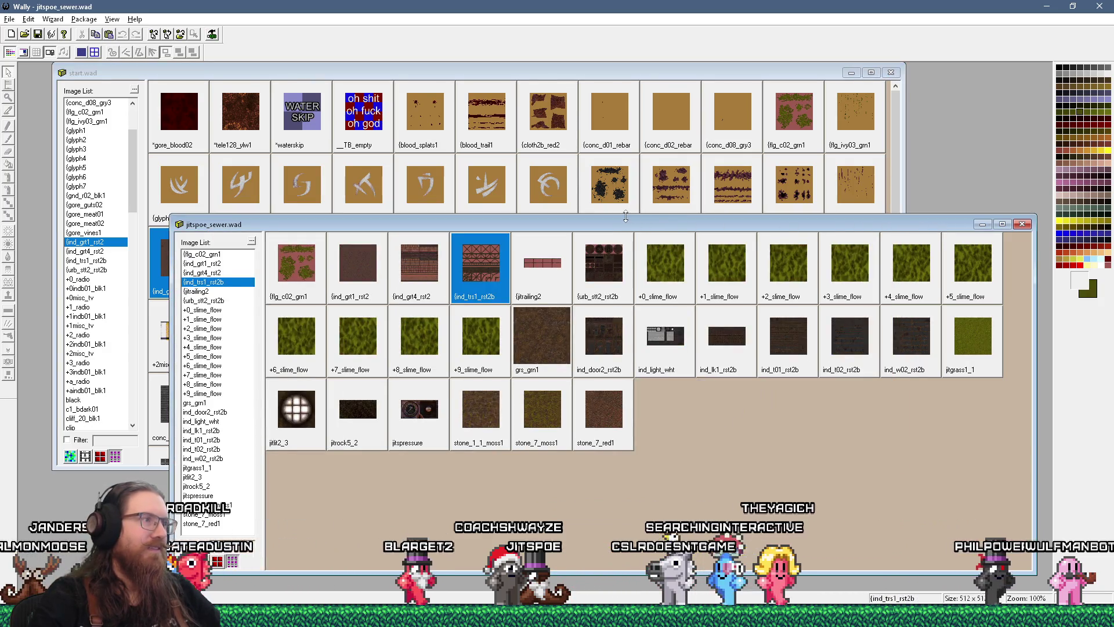
pyautogui.moveTo(627, 217); pyautogui.dragTo(627, 208)
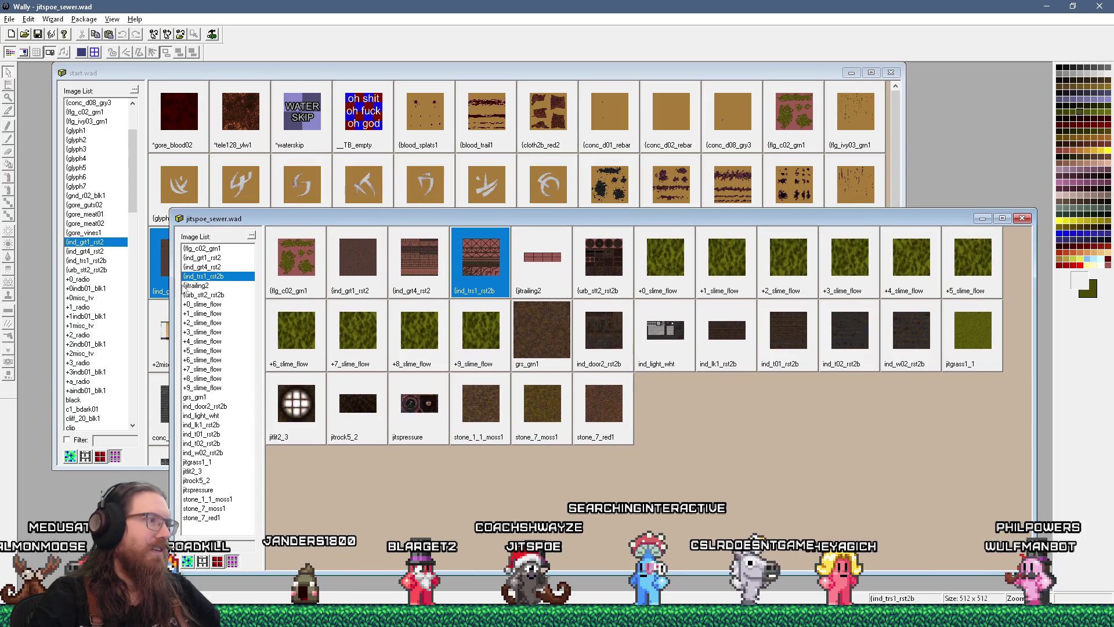
pyautogui.moveTo(171, 283); pyautogui.dragTo(150, 282)
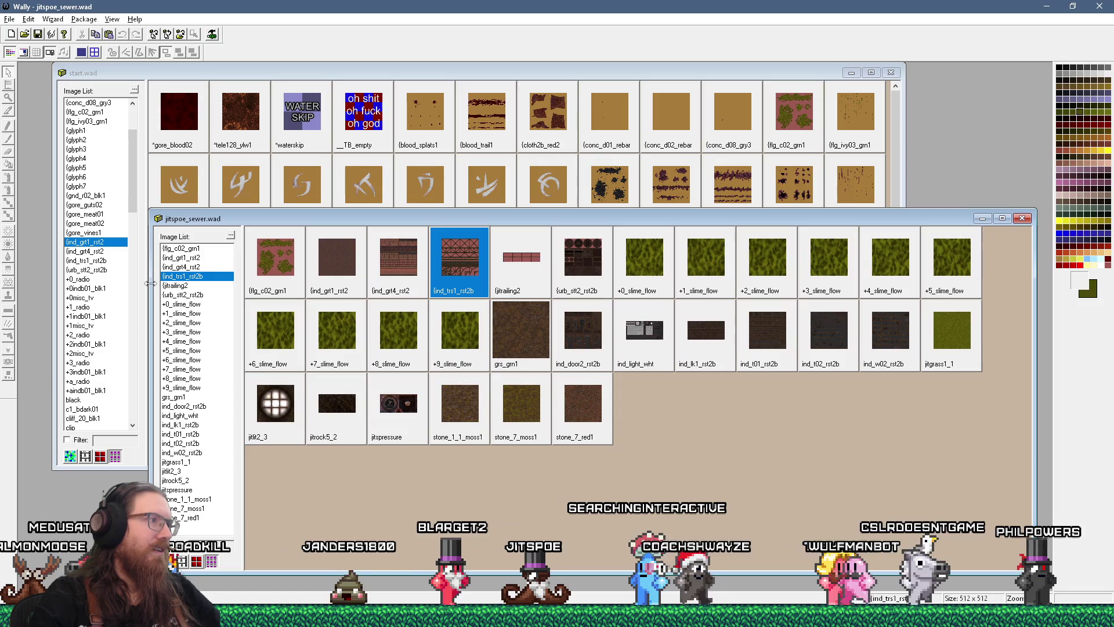
pyautogui.click(733, 77)
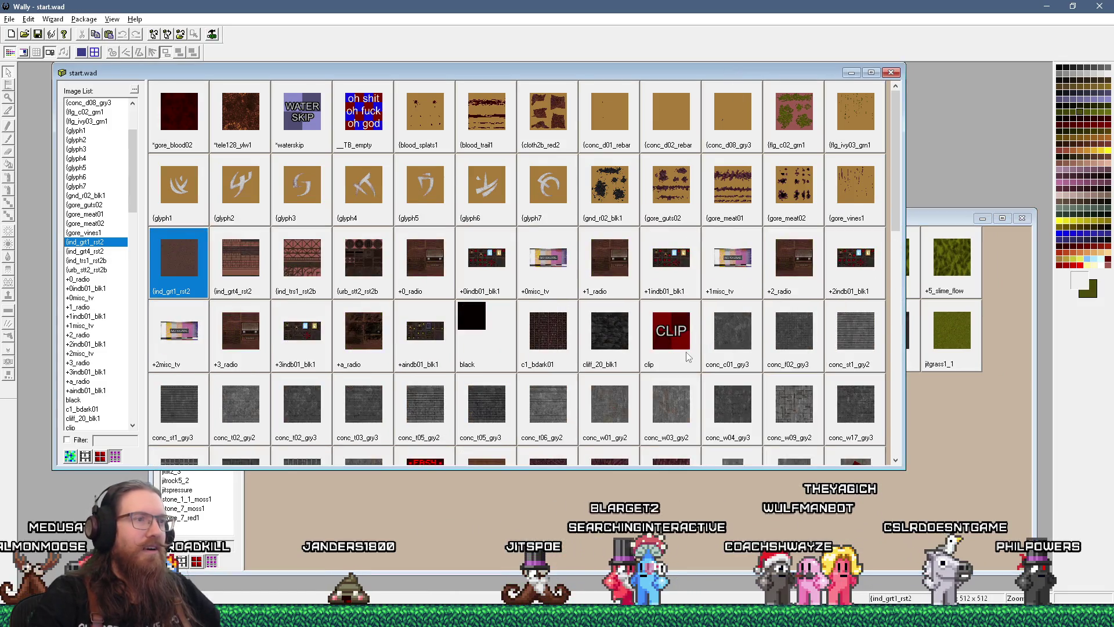
pyautogui.doubleClick(539, 406)
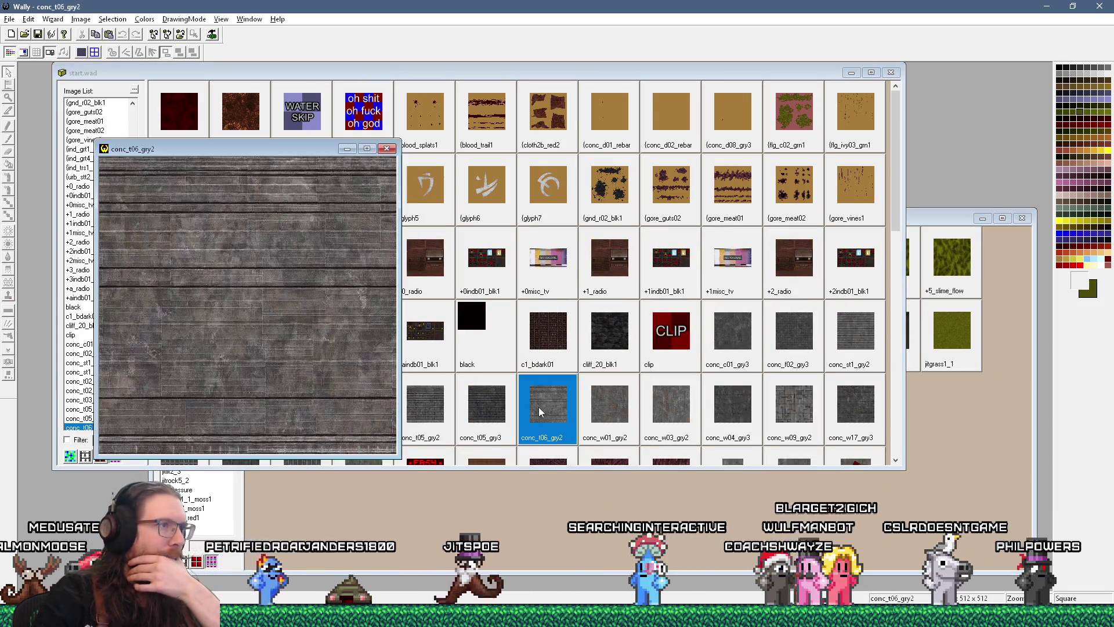
# Step: Close the conc_t06_gry2 preview and inspect {glyph5 and ind_grt1_rst2 at full size
pyautogui.click(387, 149)
pyautogui.doubleClick(420, 176)
pyautogui.click(475, 163)
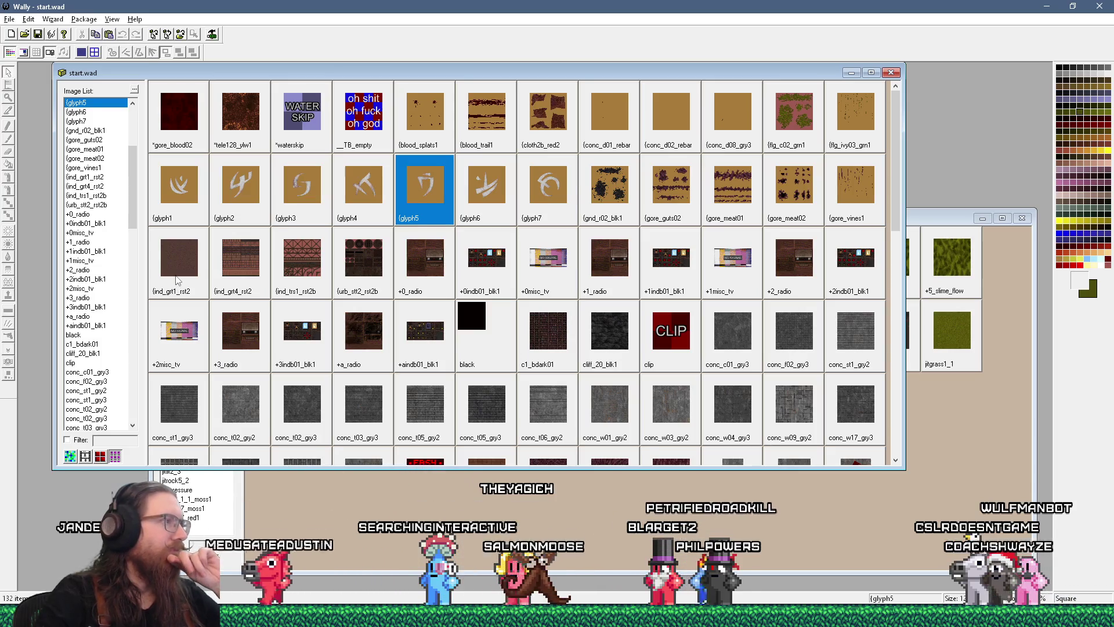
pyautogui.doubleClick(192, 261)
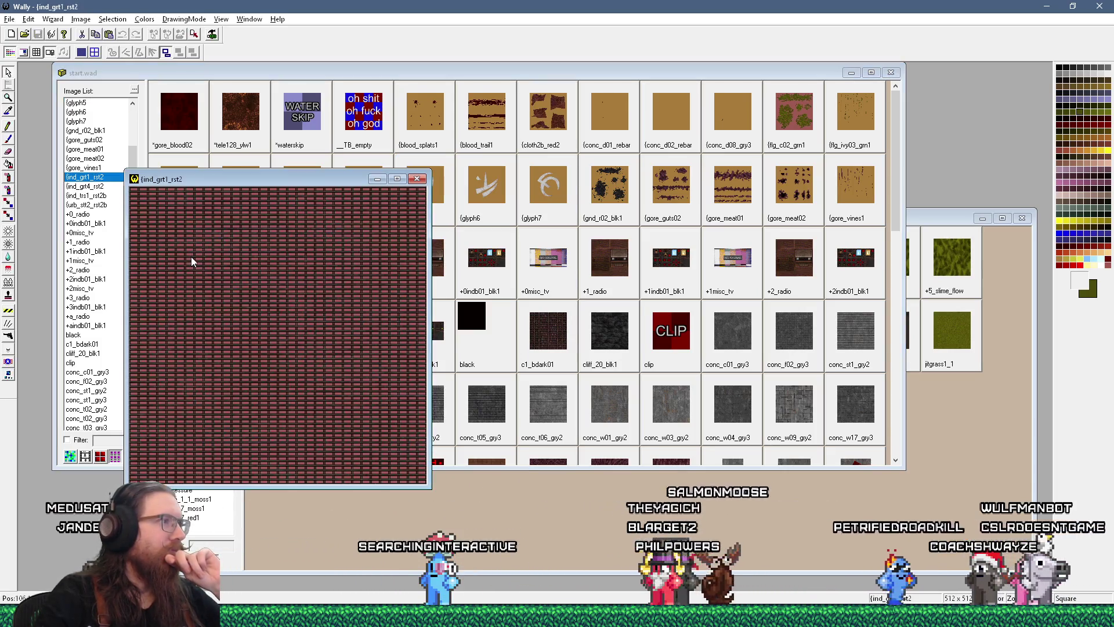
pyautogui.click(422, 181)
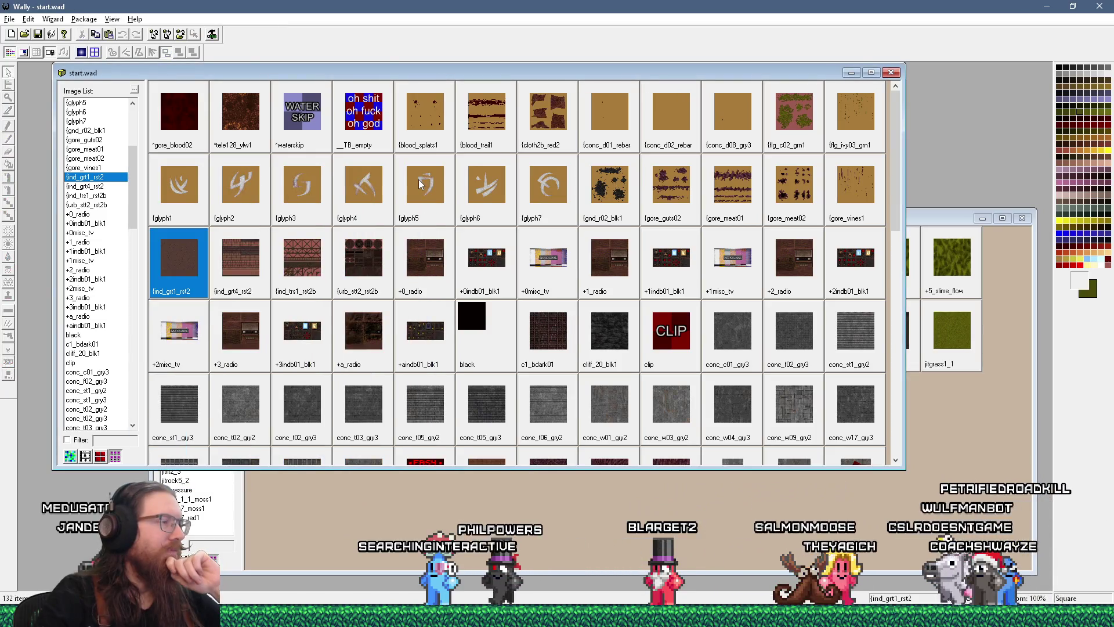
# Step: Bring jitspoe_sewer.wad forward and inspect the rusty door texture ind_door2_rst2b at full size
pyautogui.click(994, 232)
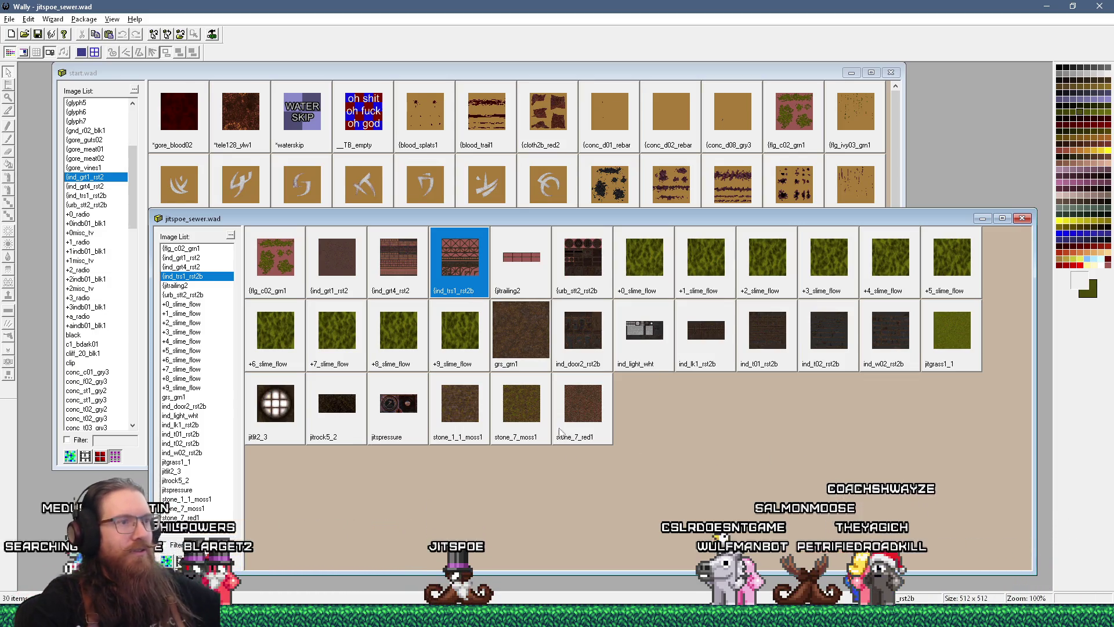
pyautogui.doubleClick(587, 335)
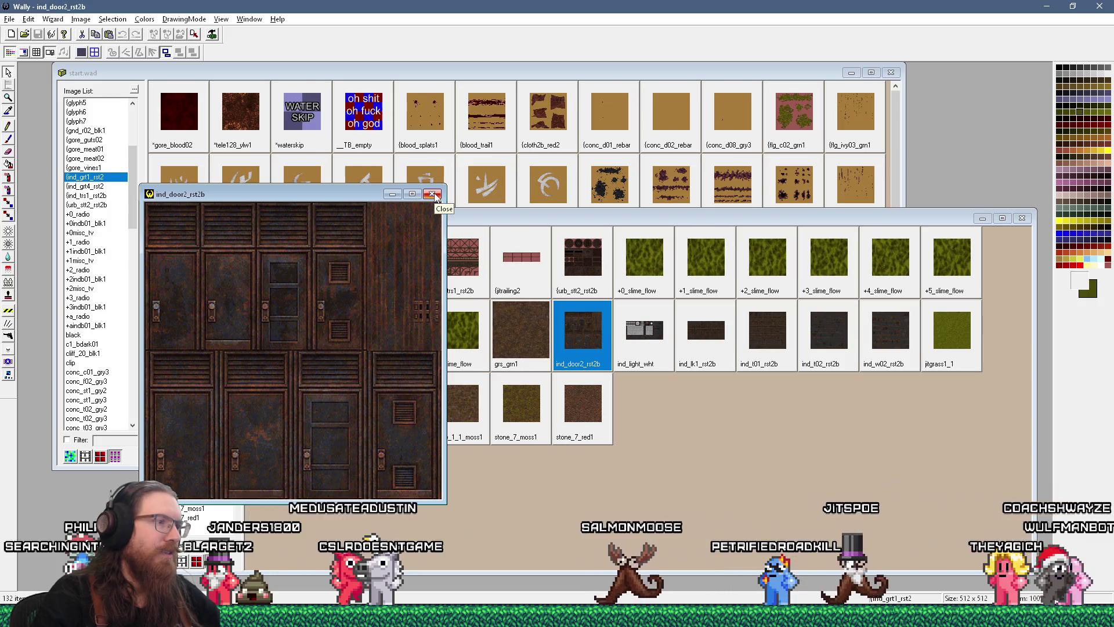
pyautogui.click(437, 196)
pyautogui.hotkey('alt', 'Tab')
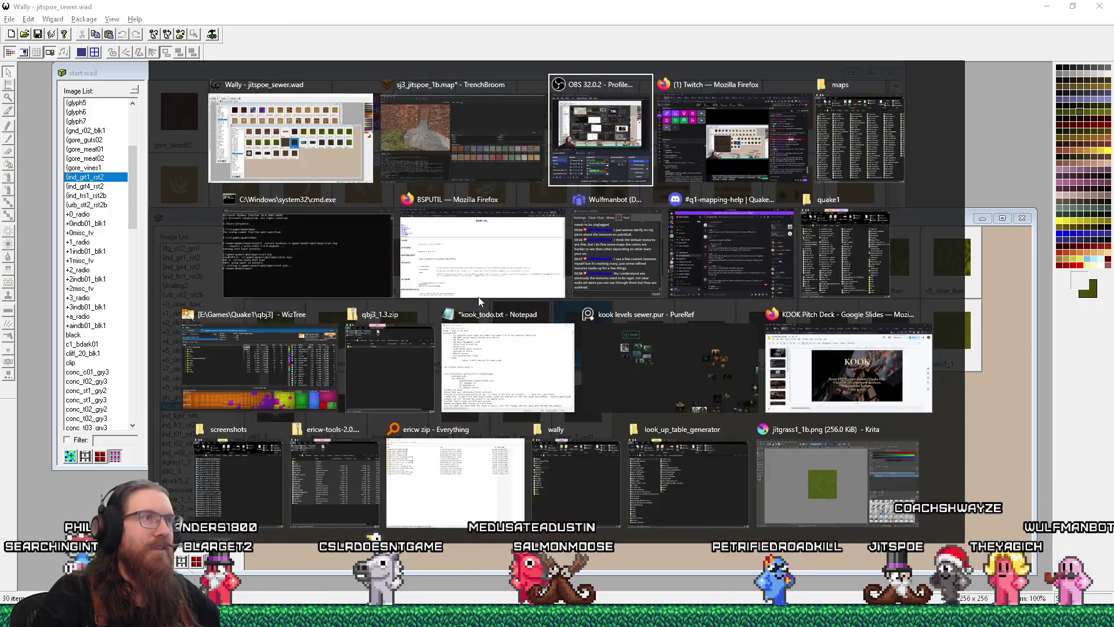
# Step: Back in TrenchBroom, paste a copy of a brush and move it into the corridor doorway
pyautogui.hotkey('shift', 'Tab')
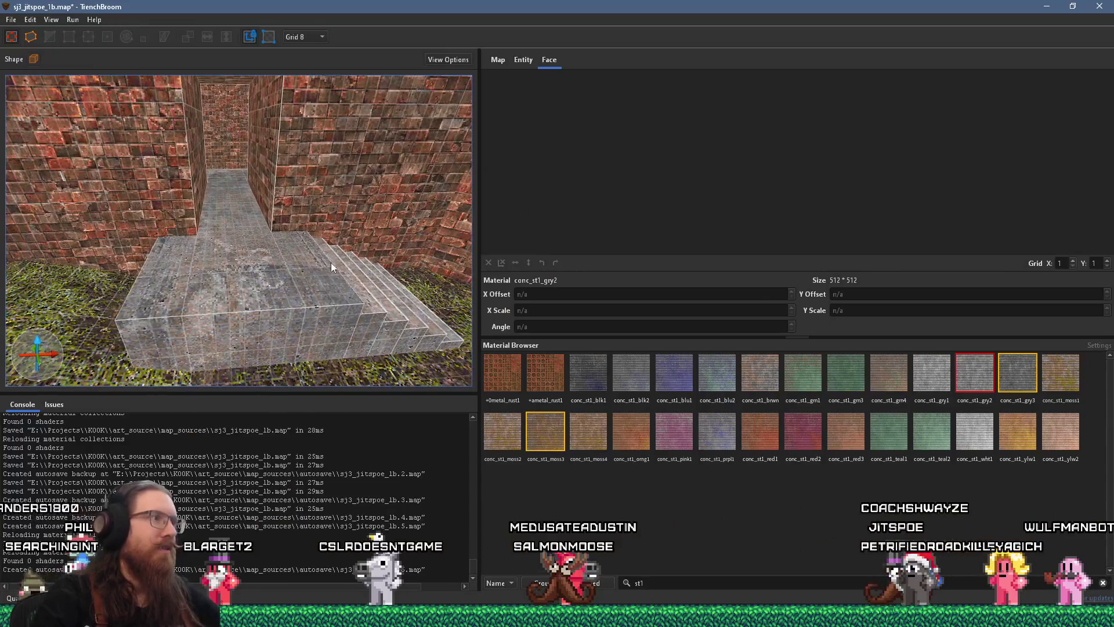
pyautogui.scroll(3, 239, 255)
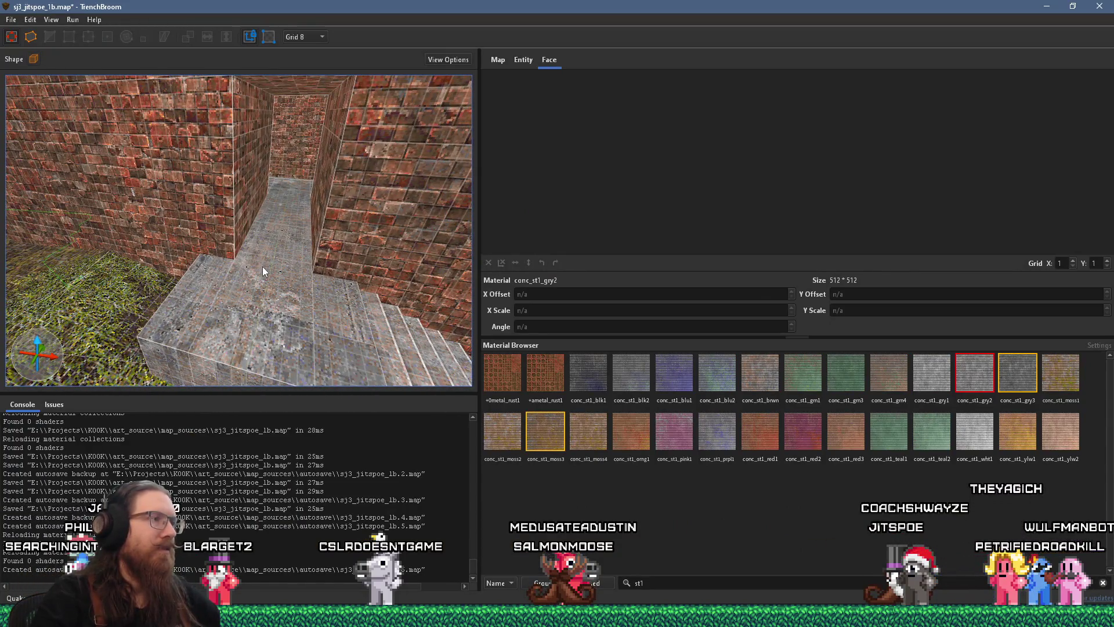
pyautogui.hotkey('ctrl', 'v')
pyautogui.moveTo(287, 256)
pyautogui.mouseDown()
pyautogui.moveTo(300, 252)
pyautogui.moveTo(326, 141)
pyautogui.mouseUp()
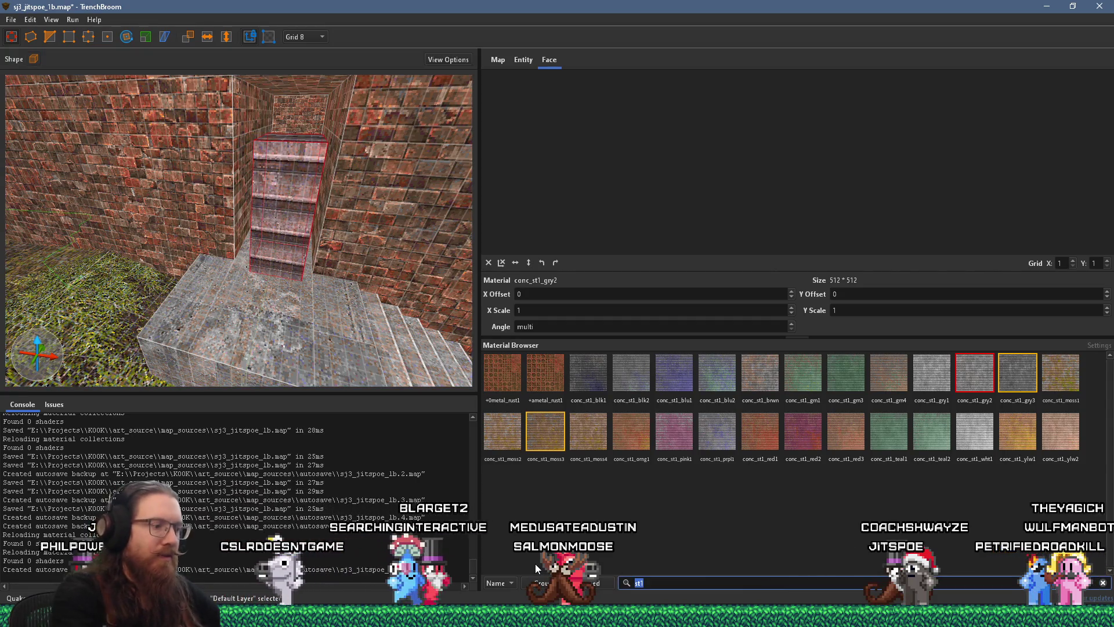
# Step: Filter the materials for 'door' and apply ind_door2_rst2b to the new brush
pyautogui.tripleClick(638, 583)
pyautogui.write('door')
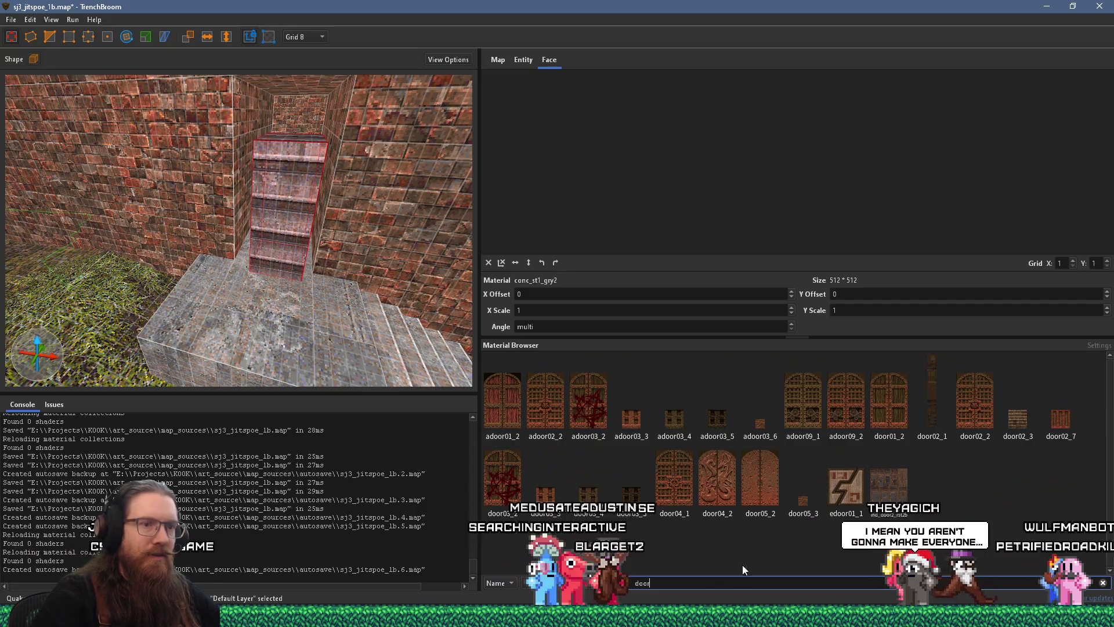
pyautogui.click(862, 496)
pyautogui.click(889, 484)
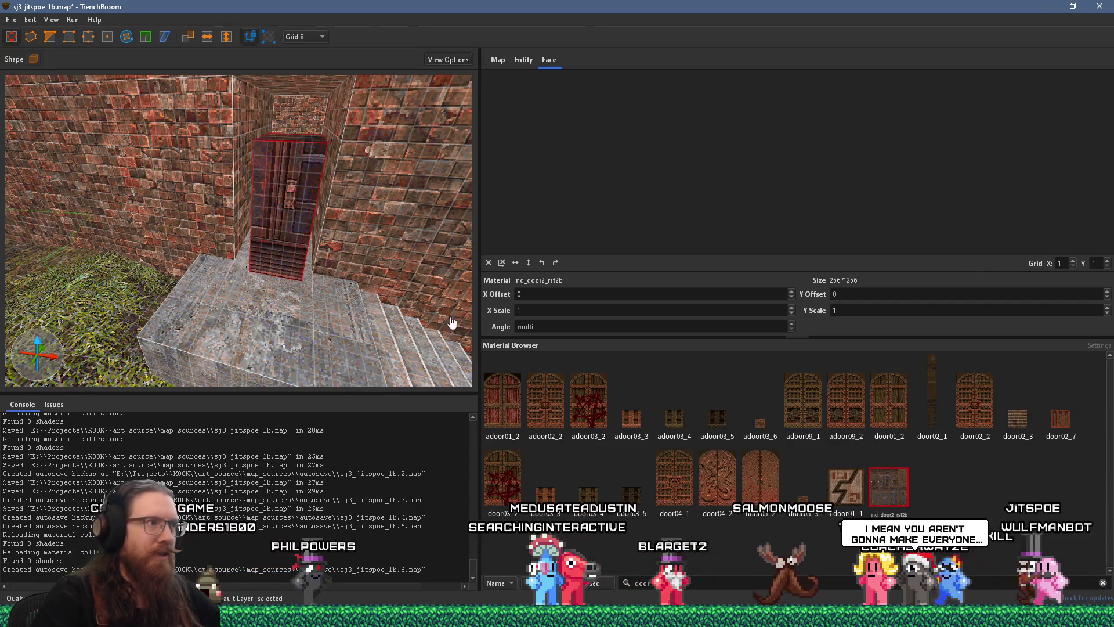
# Step: Narrow the door brush from its right side
pyautogui.scroll(1, 385, 284)
pyautogui.scroll(5, 357, 269)
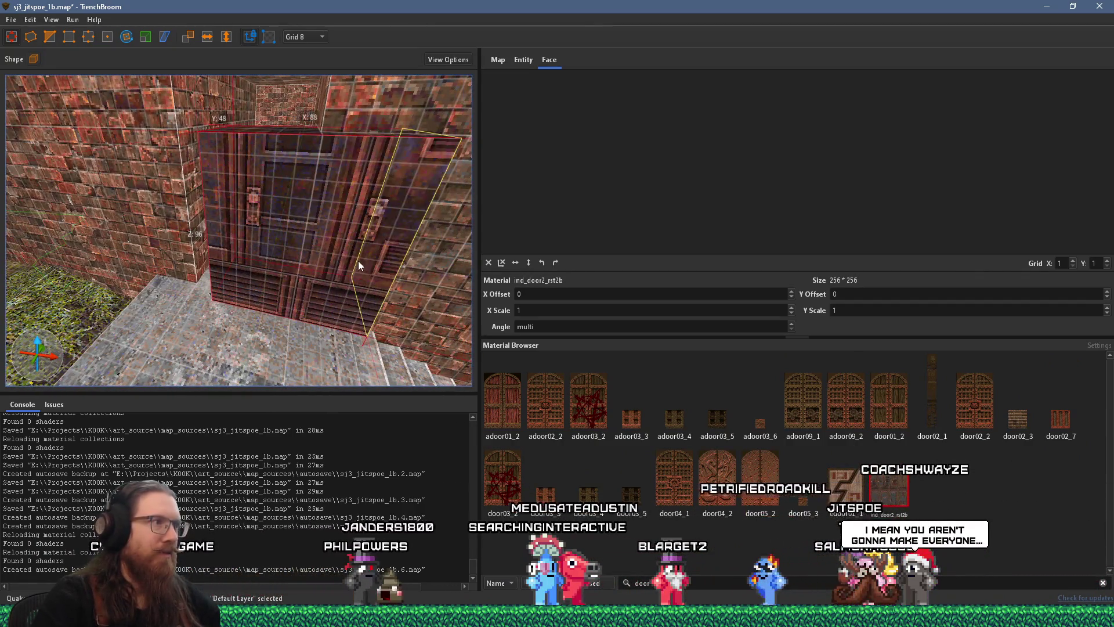
pyautogui.moveTo(338, 262); pyautogui.dragTo(320, 252)
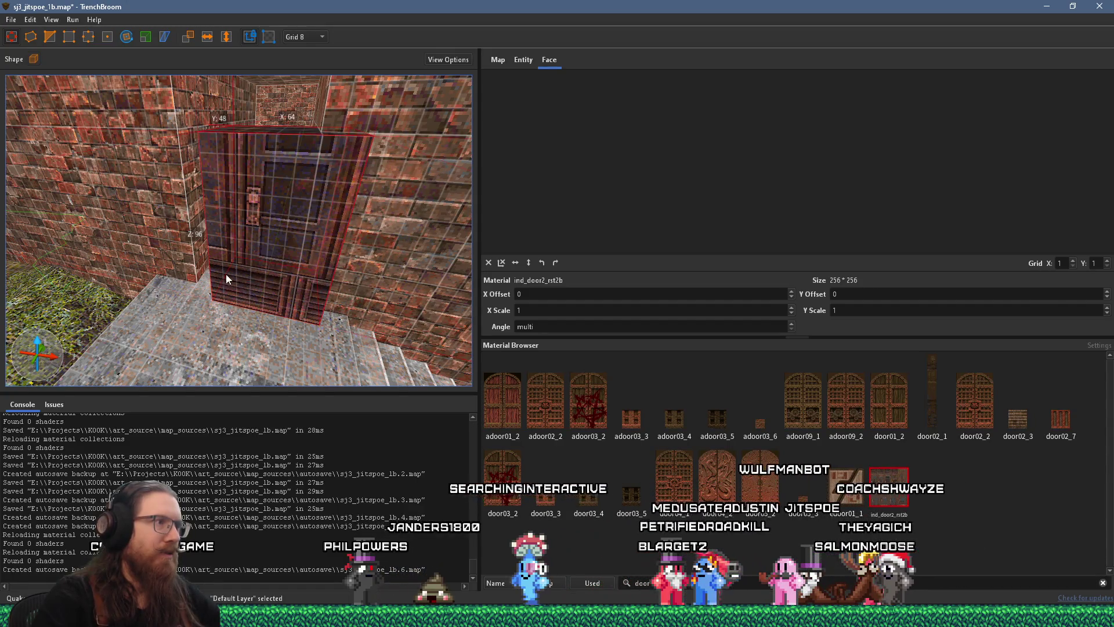
# Step: Frame the door and stairs in the 3D view and select the door's front face
pyautogui.moveTo(218, 284)
pyautogui.mouseDown()
pyautogui.moveTo(260, 275)
pyautogui.moveTo(281, 228)
pyautogui.moveTo(276, 318)
pyautogui.mouseUp()
pyautogui.moveTo(273, 269)
pyautogui.mouseDown()
pyautogui.moveTo(263, 363)
pyautogui.moveTo(267, 281)
pyautogui.moveTo(296, 183)
pyautogui.moveTo(293, 218)
pyautogui.mouseUp()
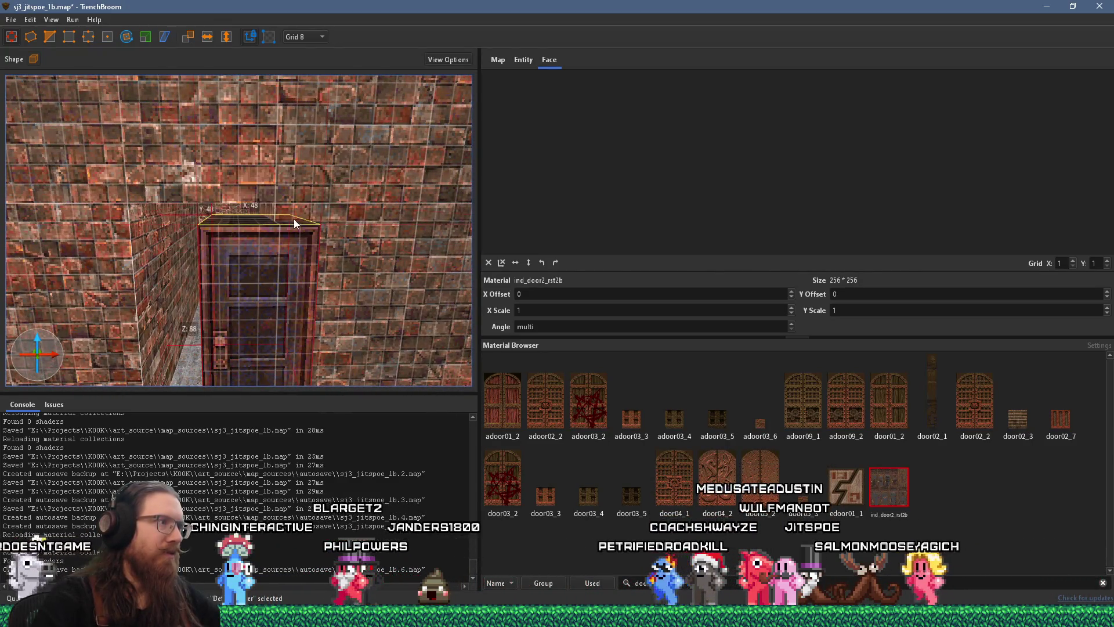
pyautogui.press('w')
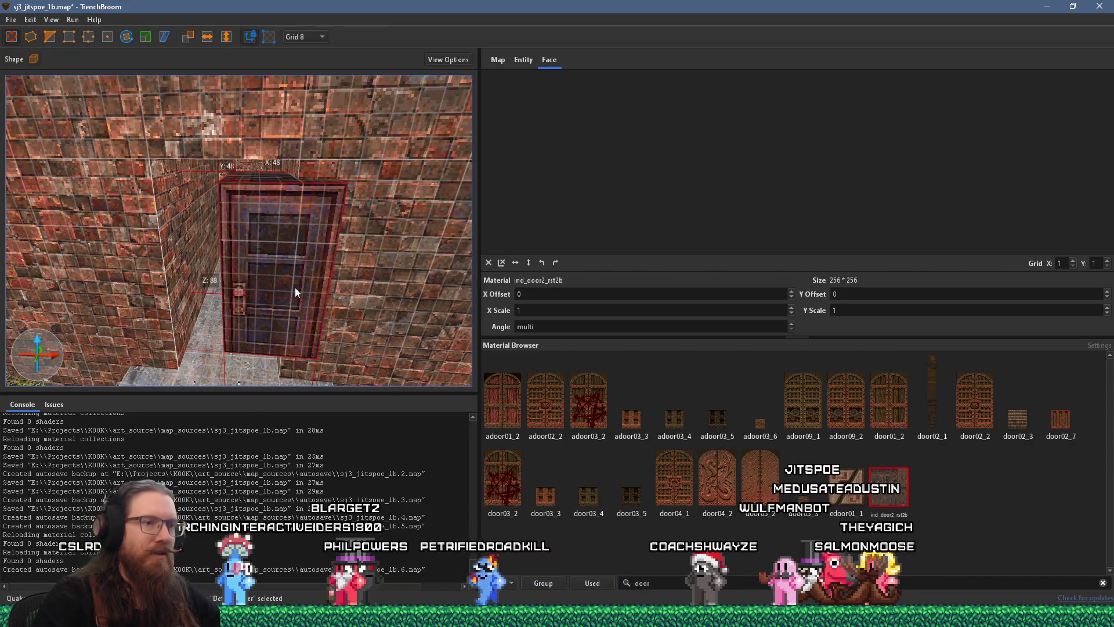
pyautogui.press('d')
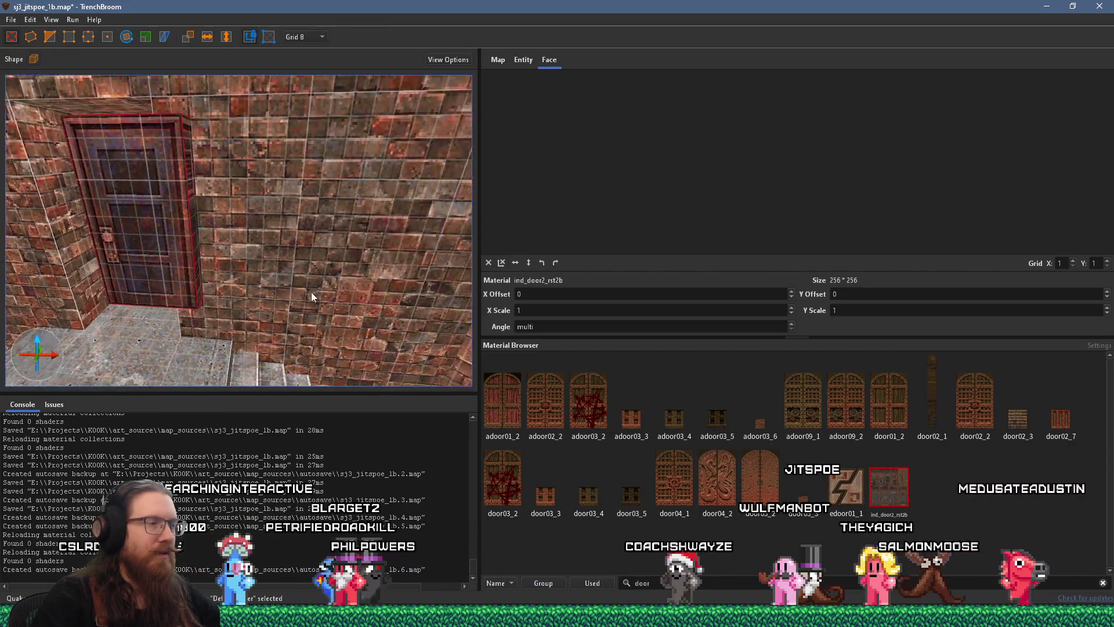
pyautogui.press('s')
pyautogui.press('a')
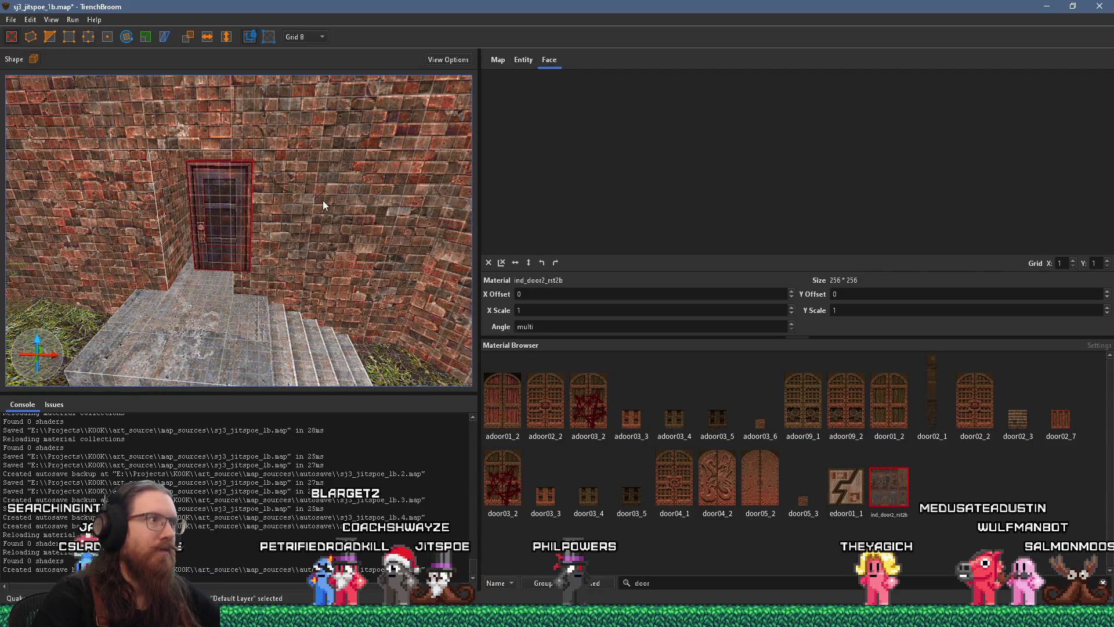
pyautogui.click(233, 223)
# Step: Slide the ind_door2_rst2b texture across the door face to an X offset of -48
pyautogui.moveTo(877, 197); pyautogui.dragTo(958, 199)
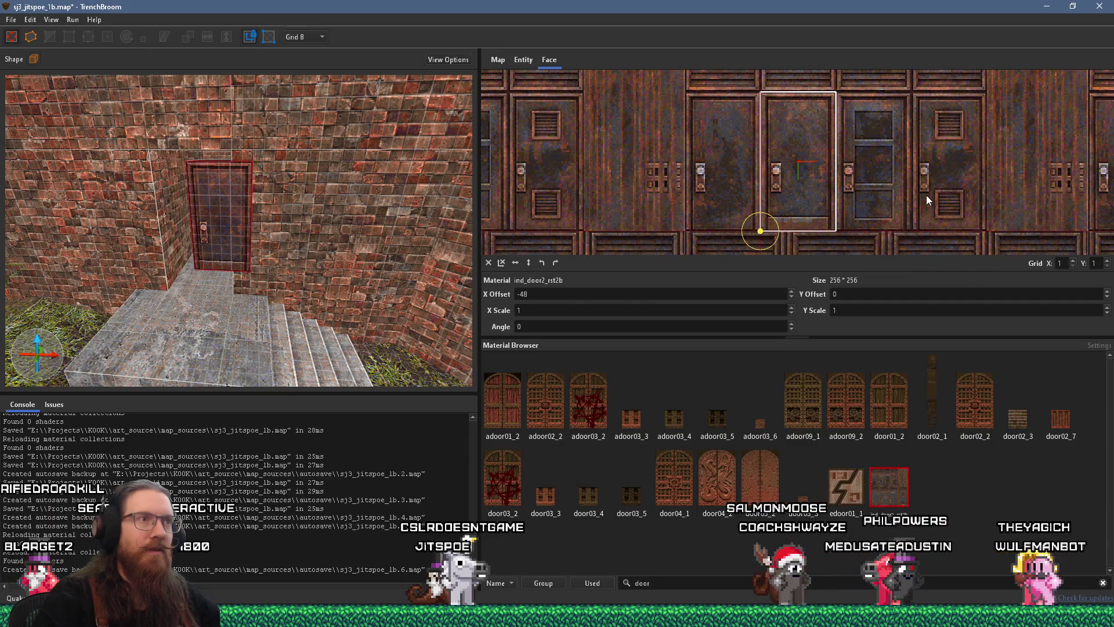
pyautogui.moveTo(595, 180)
pyautogui.mouseDown()
pyautogui.moveTo(639, 216)
pyautogui.moveTo(674, 172)
pyautogui.mouseUp()
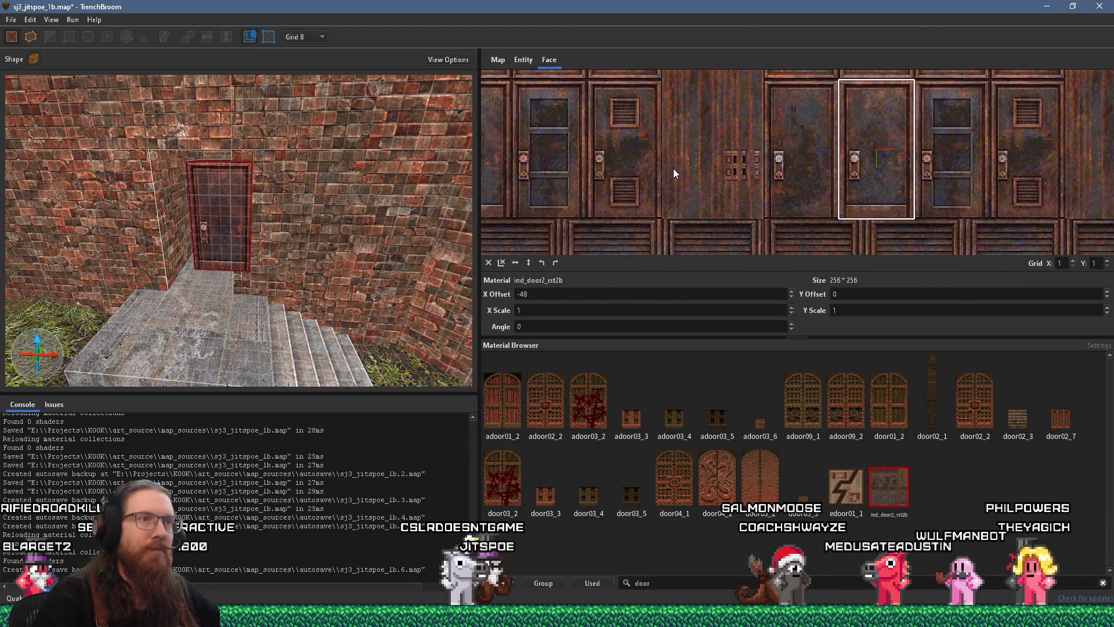
pyautogui.scroll(3, 673, 169)
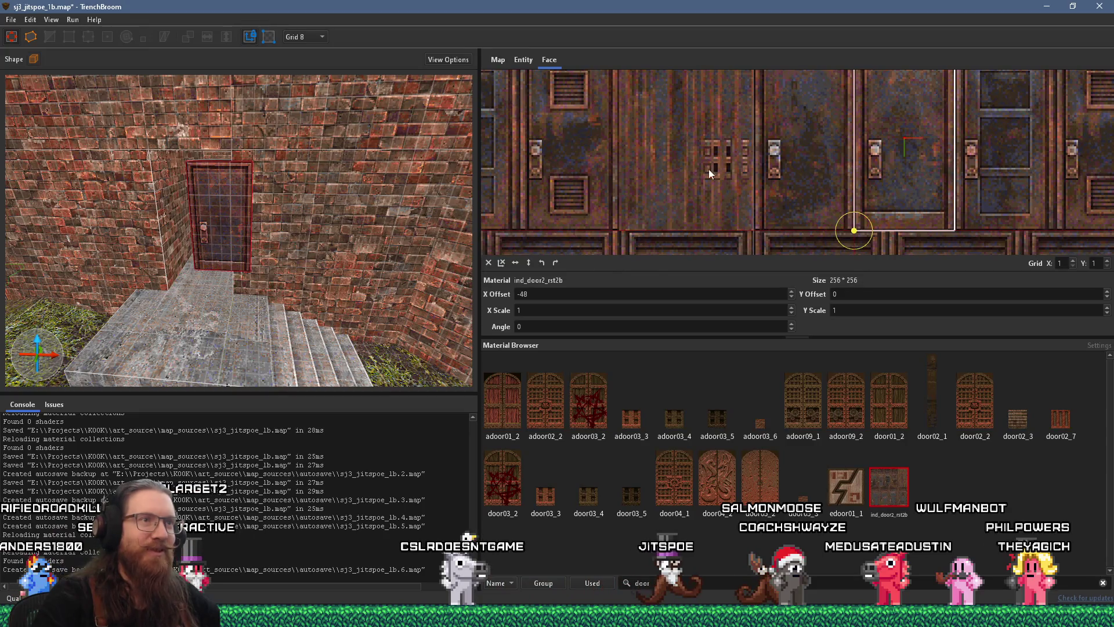
pyautogui.scroll(-1, 739, 185)
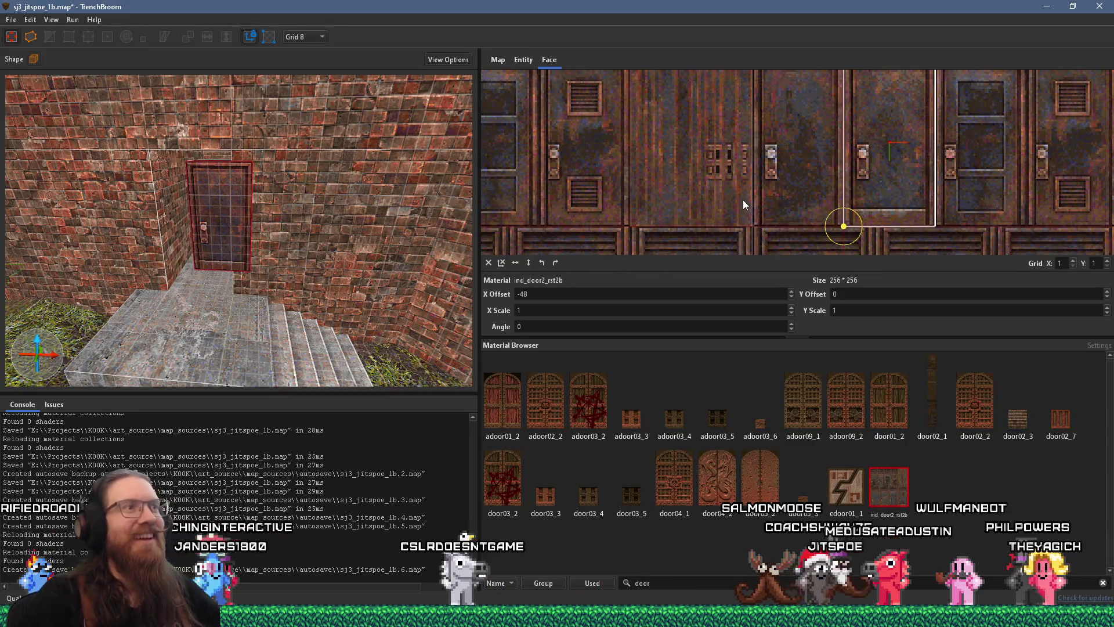
pyautogui.scroll(-1, 738, 154)
pyautogui.moveTo(731, 155)
pyautogui.mouseDown()
pyautogui.moveTo(695, 238)
pyautogui.moveTo(679, 216)
pyautogui.moveTo(708, 154)
pyautogui.mouseUp()
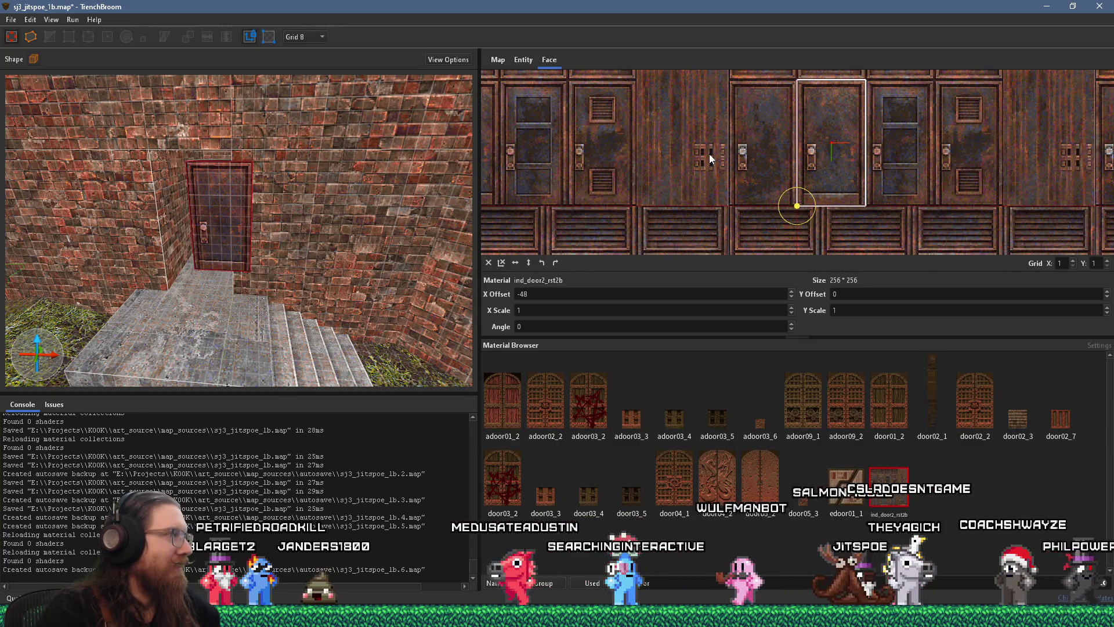
pyautogui.scroll(8, 256, 228)
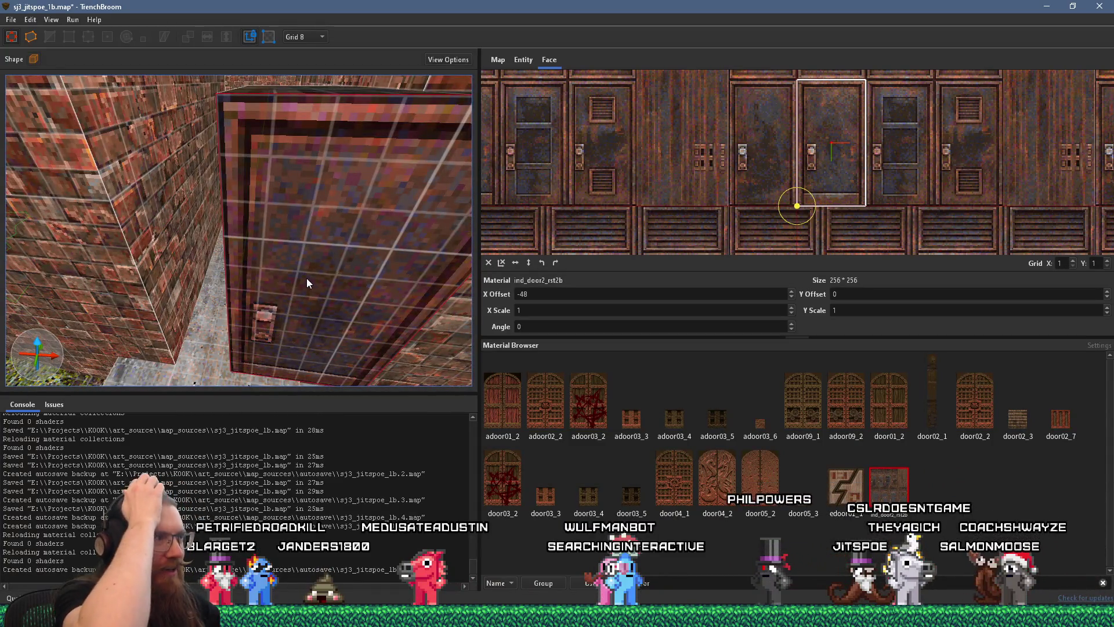
pyautogui.scroll(-8, 280, 294)
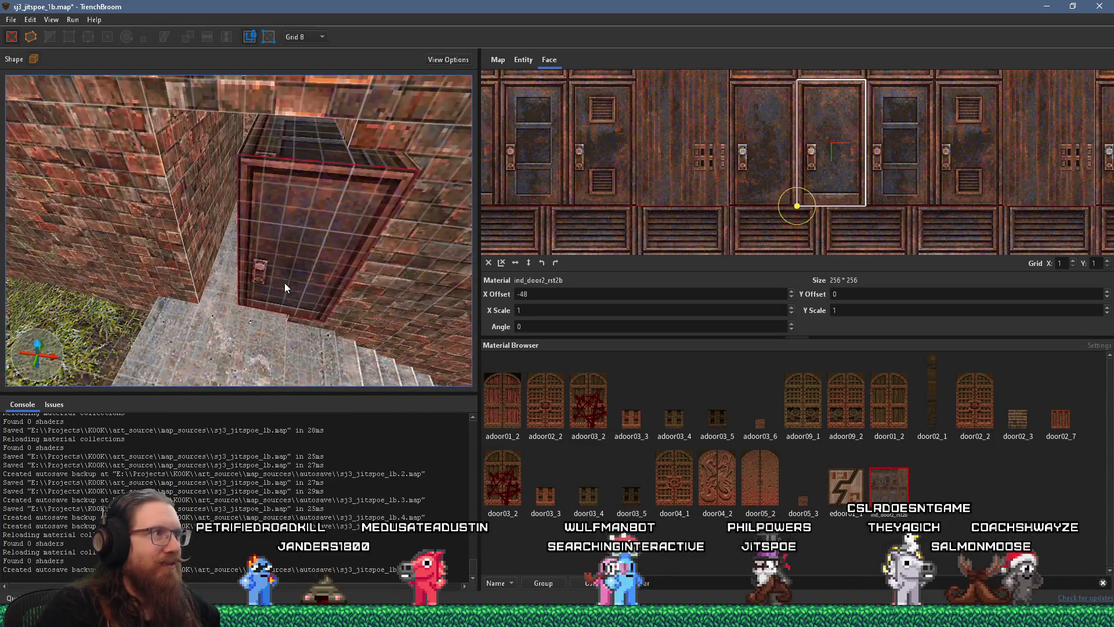
pyautogui.click(282, 273)
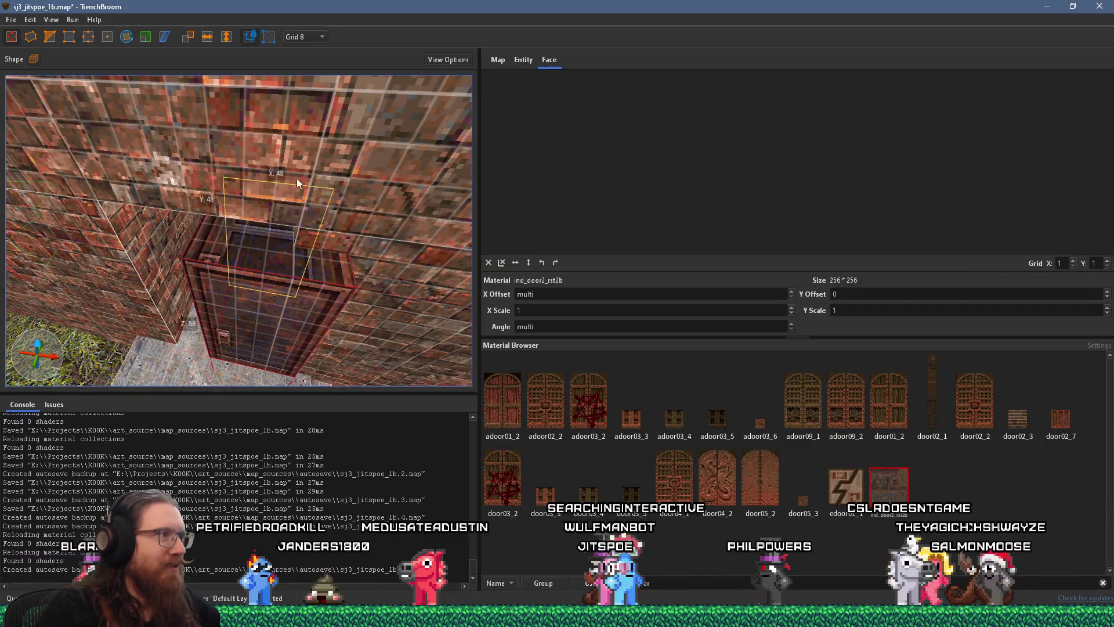
pyautogui.scroll(3, 290, 248)
pyautogui.scroll(5, 269, 278)
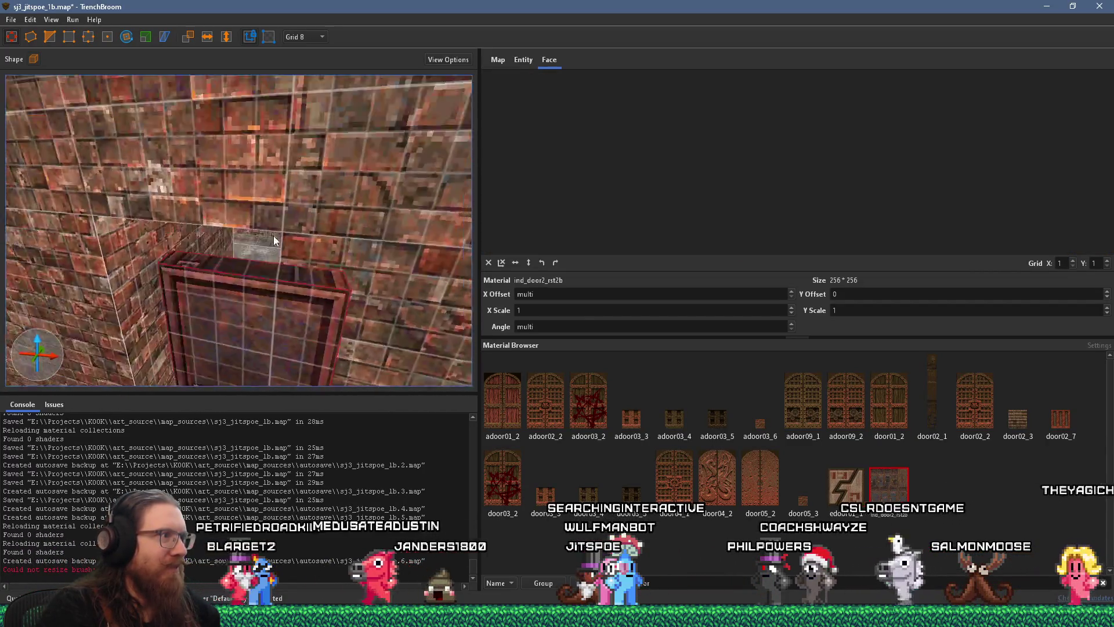
pyautogui.scroll(-3, 295, 250)
pyautogui.moveTo(294, 250)
pyautogui.mouseDown()
pyautogui.moveTo(303, 304)
pyautogui.moveTo(243, 256)
pyautogui.moveTo(283, 290)
pyautogui.moveTo(268, 308)
pyautogui.moveTo(245, 277)
pyautogui.moveTo(242, 246)
pyautogui.moveTo(271, 212)
pyautogui.moveTo(245, 308)
pyautogui.moveTo(253, 249)
pyautogui.moveTo(269, 285)
pyautogui.moveTo(238, 264)
pyautogui.mouseUp()
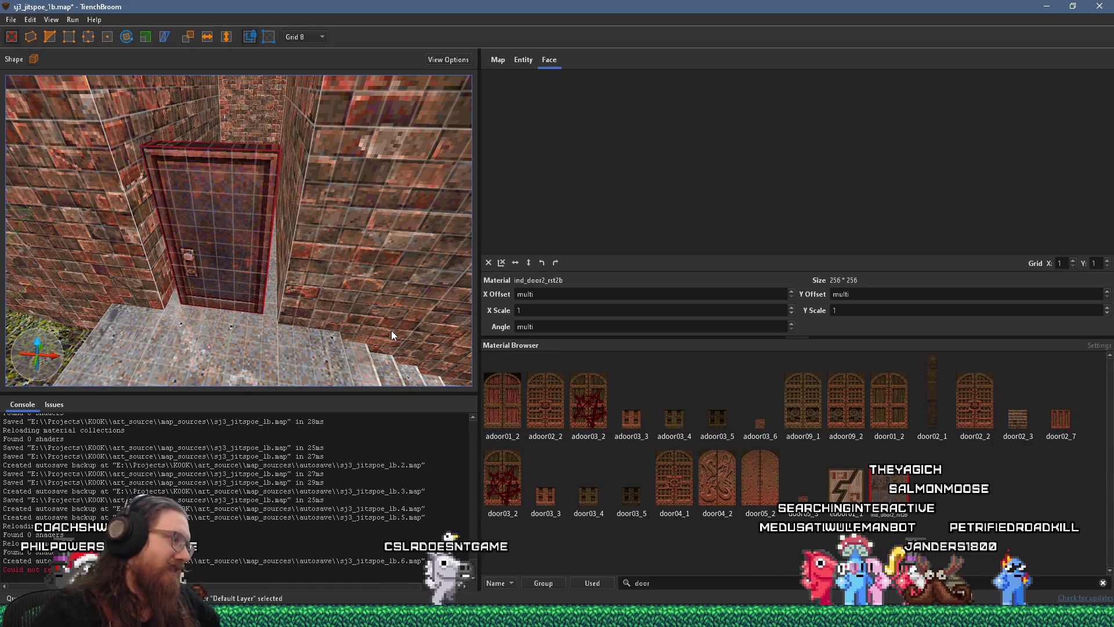
pyautogui.click(558, 615)
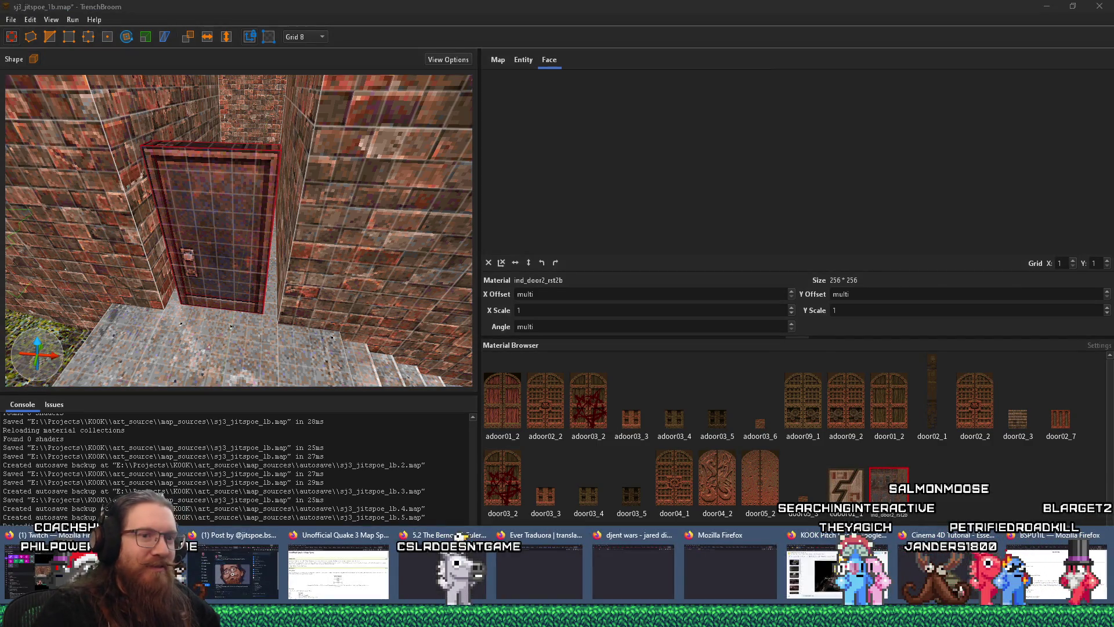
# Step: In Firefox, go to the Paintball 2 SourceForge project page (sf.net/projects/paintball2)
pyautogui.click(1037, 576)
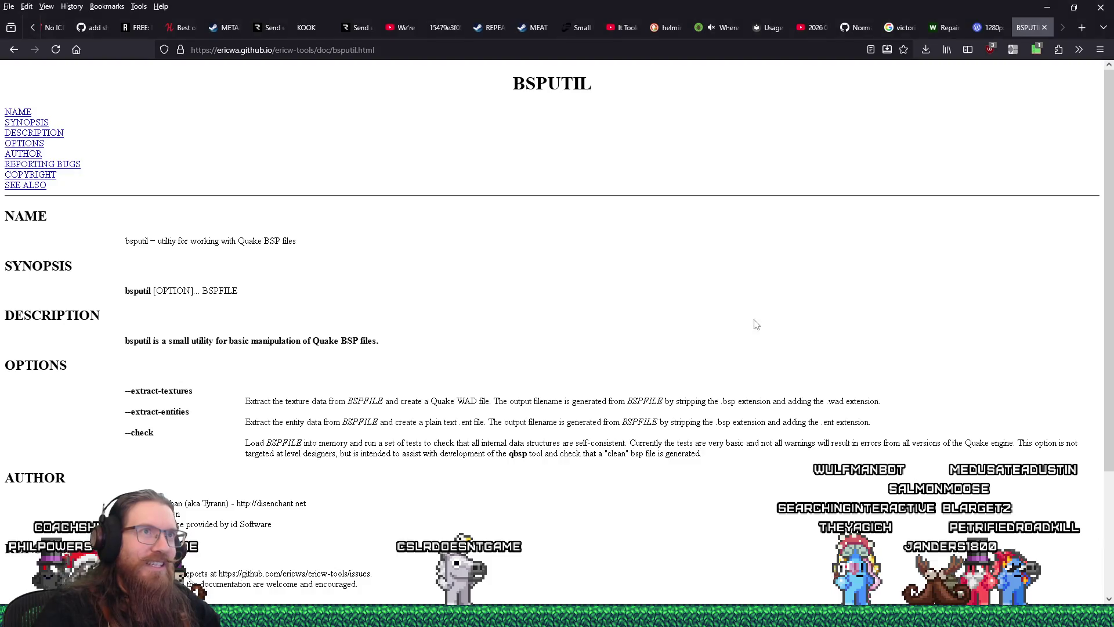
pyautogui.click(781, 51)
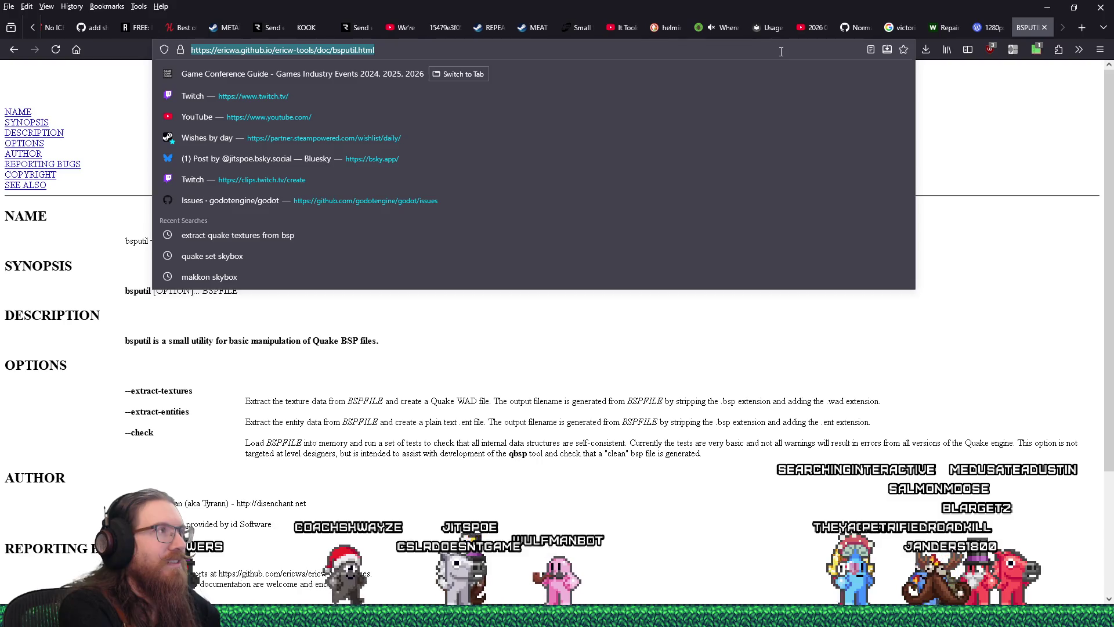
pyautogui.write('sf.net/projec')
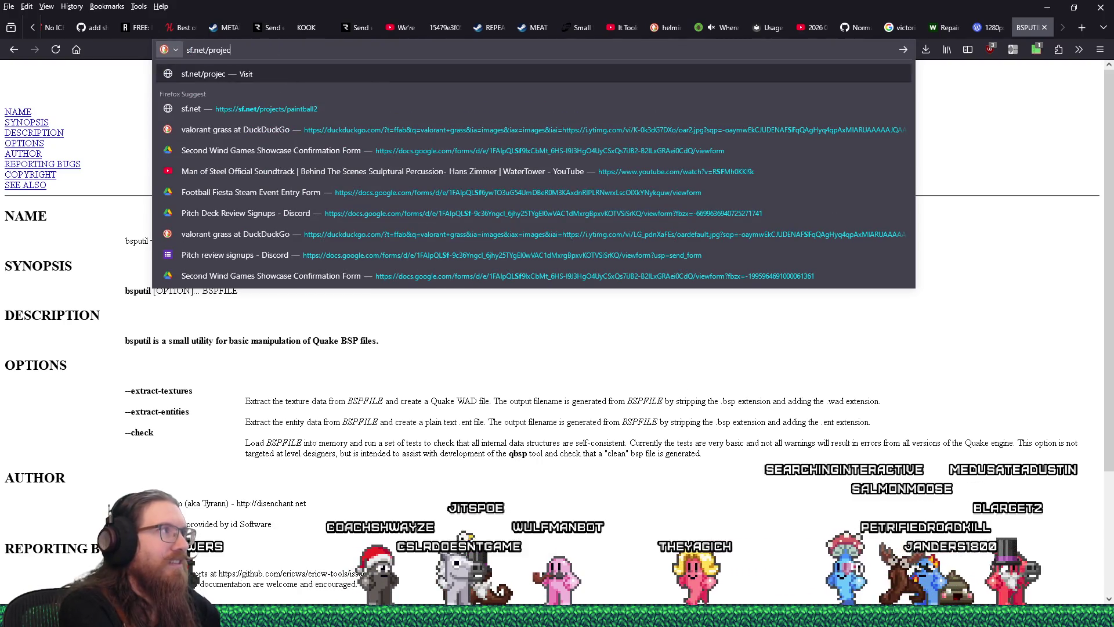
pyautogui.write('ts/paintball2')
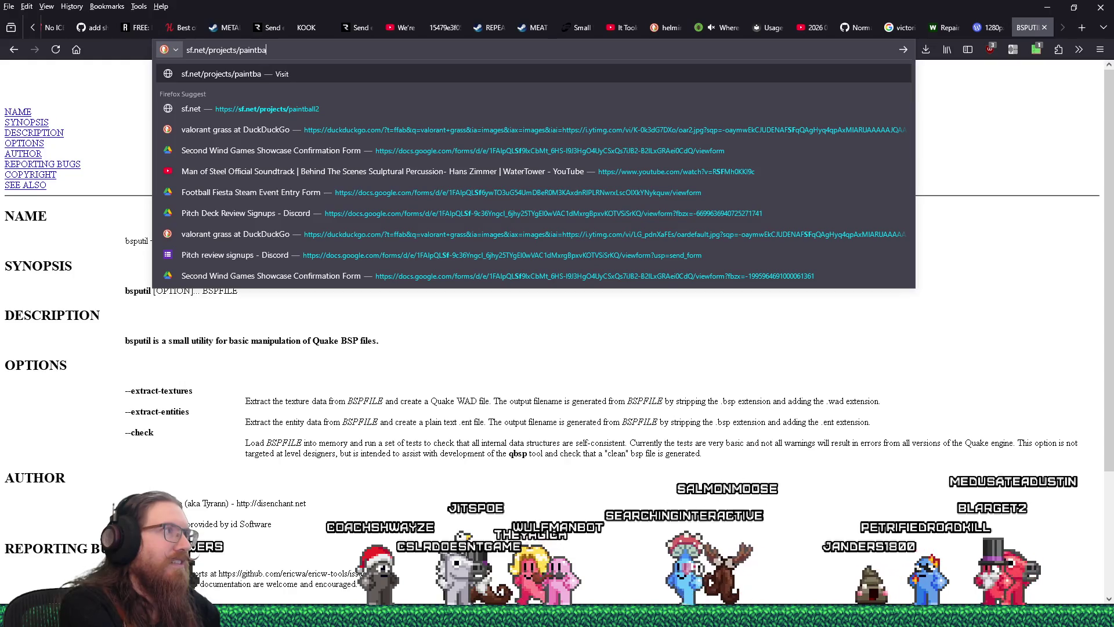
pyautogui.press('Return')
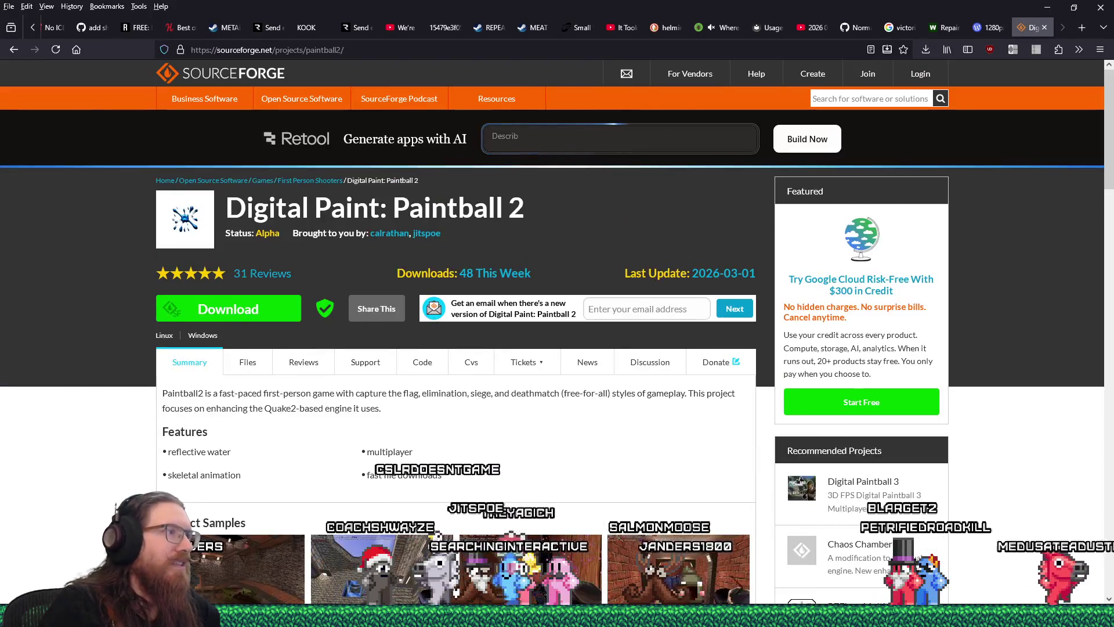
# Step: Open the project's Files listing and browse the 22 alpha builds, up to Alpha build046
pyautogui.click(248, 362)
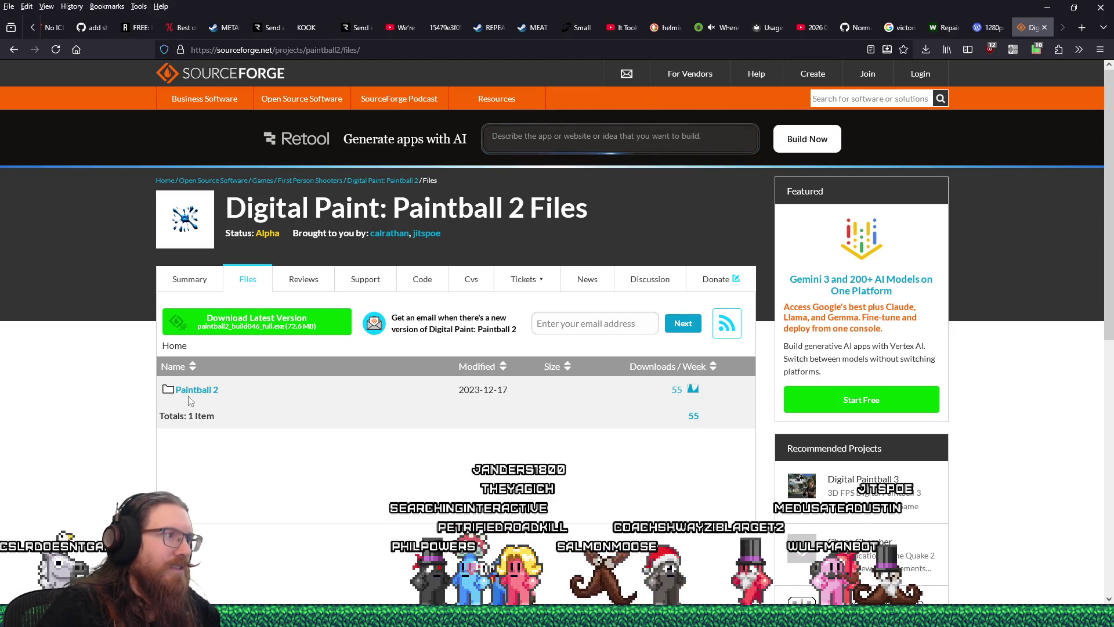
pyautogui.scroll(-10, 268, 398)
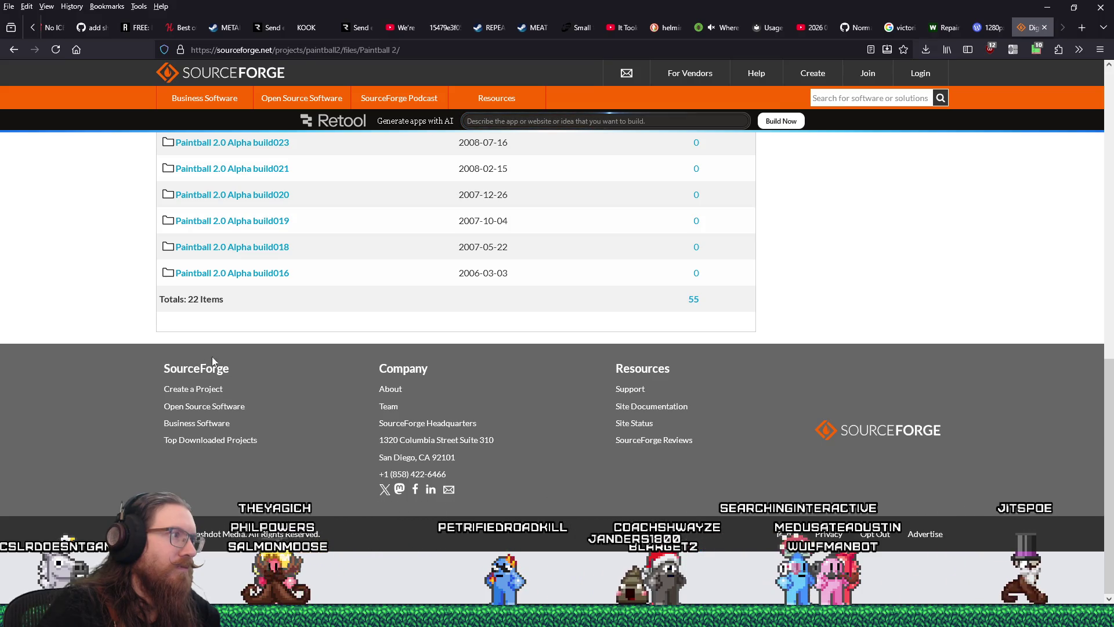
pyautogui.scroll(3, 598, 327)
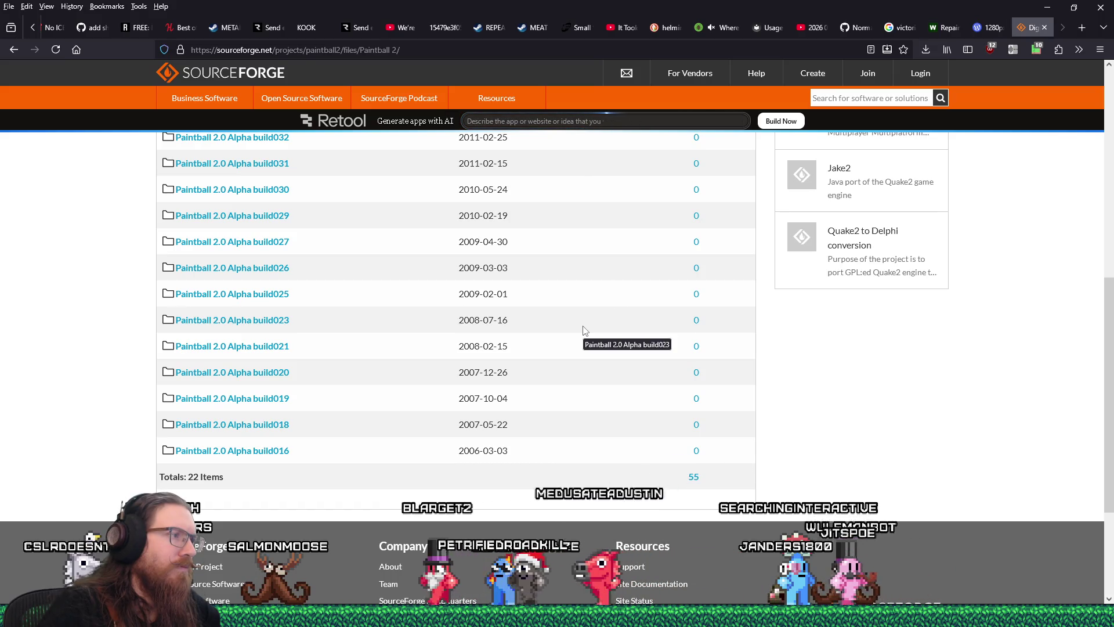
pyautogui.scroll(5, 584, 331)
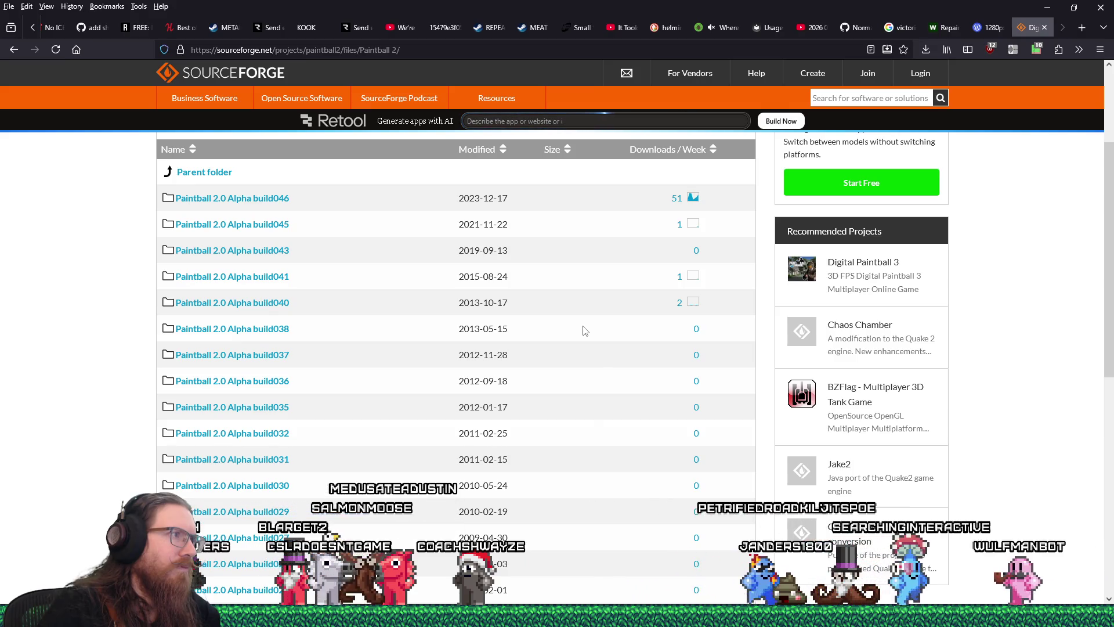
pyautogui.scroll(-5, 584, 330)
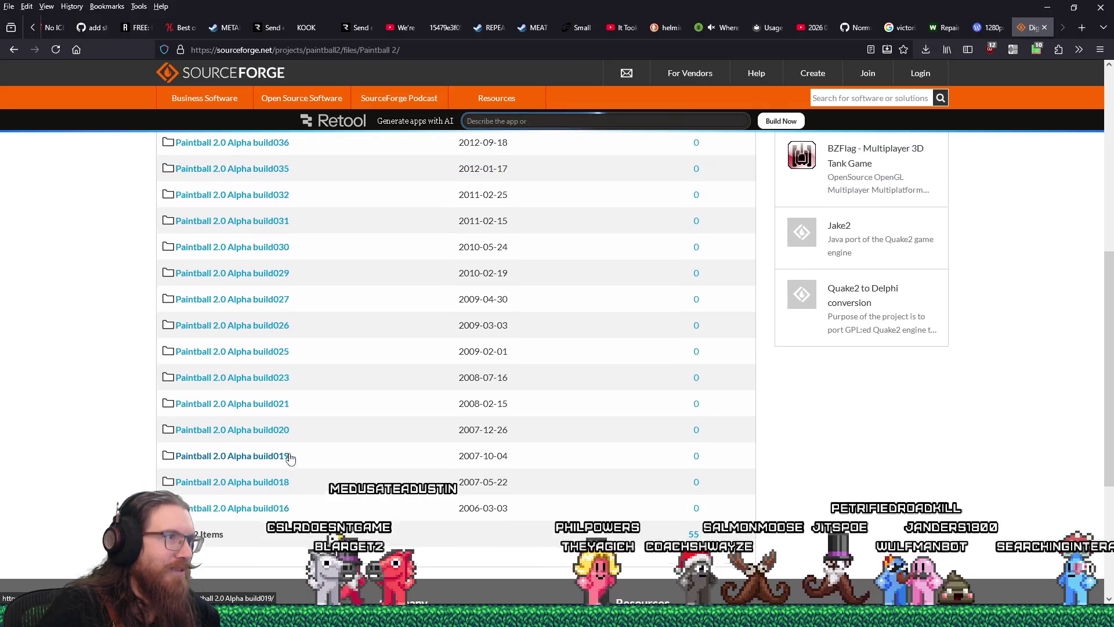
pyautogui.scroll(2, 296, 452)
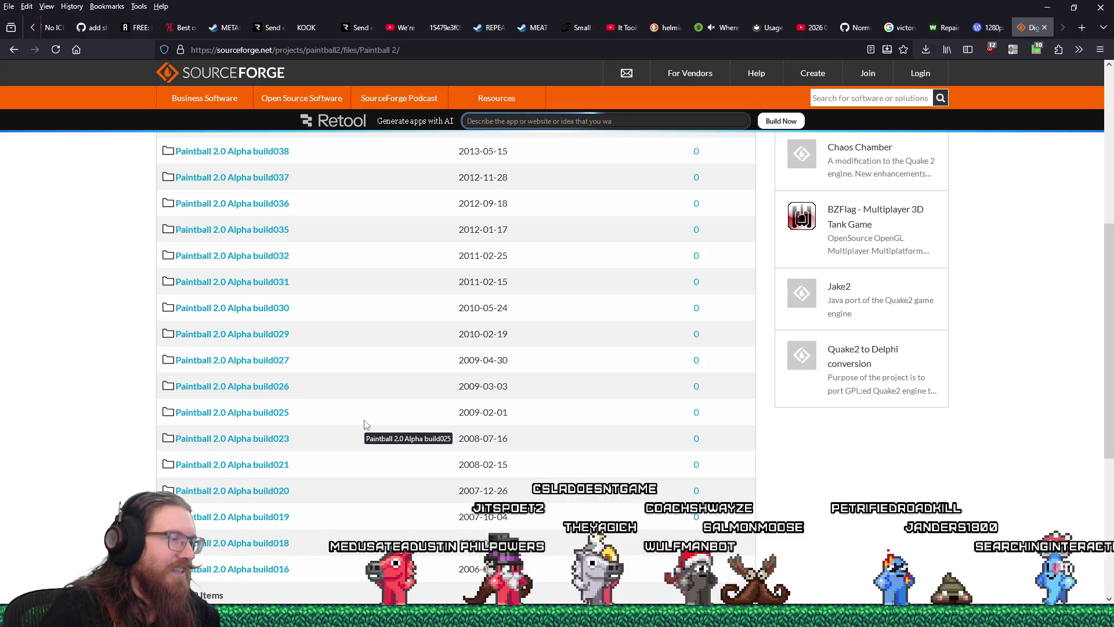
pyautogui.scroll(1, 365, 424)
pyautogui.scroll(-3, 366, 425)
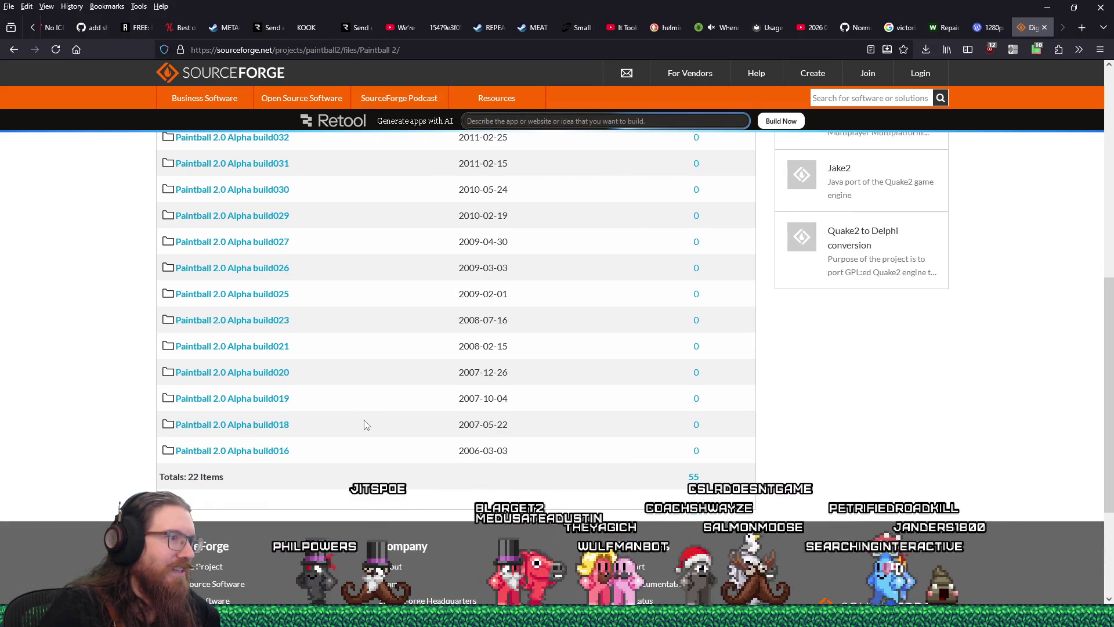
pyautogui.scroll(6, 365, 424)
pyautogui.scroll(1, 365, 425)
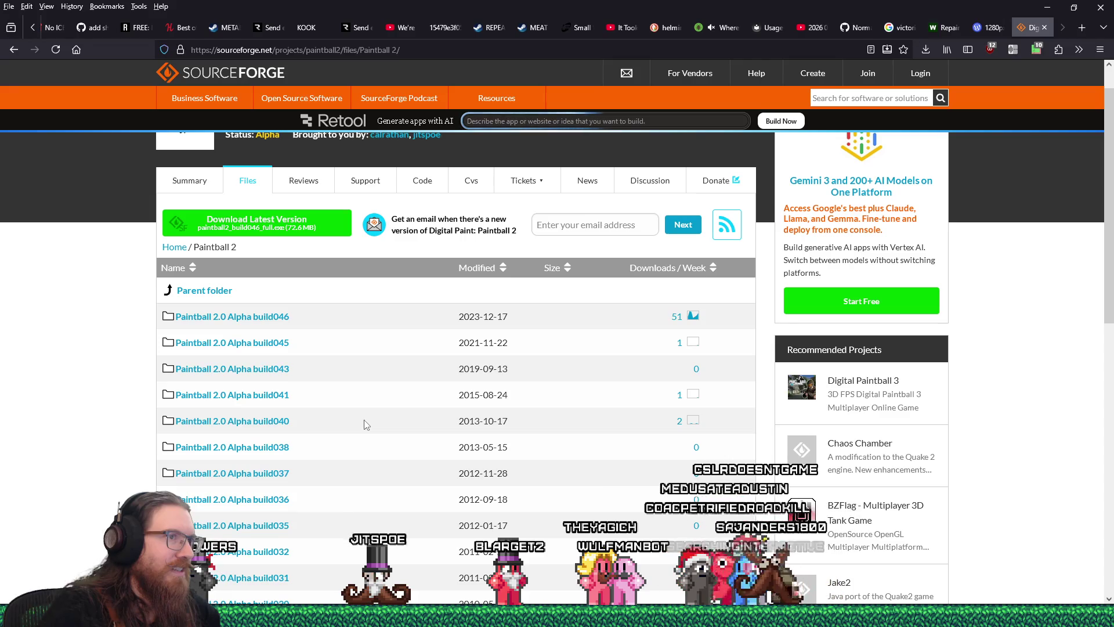
pyautogui.scroll(-7, 363, 424)
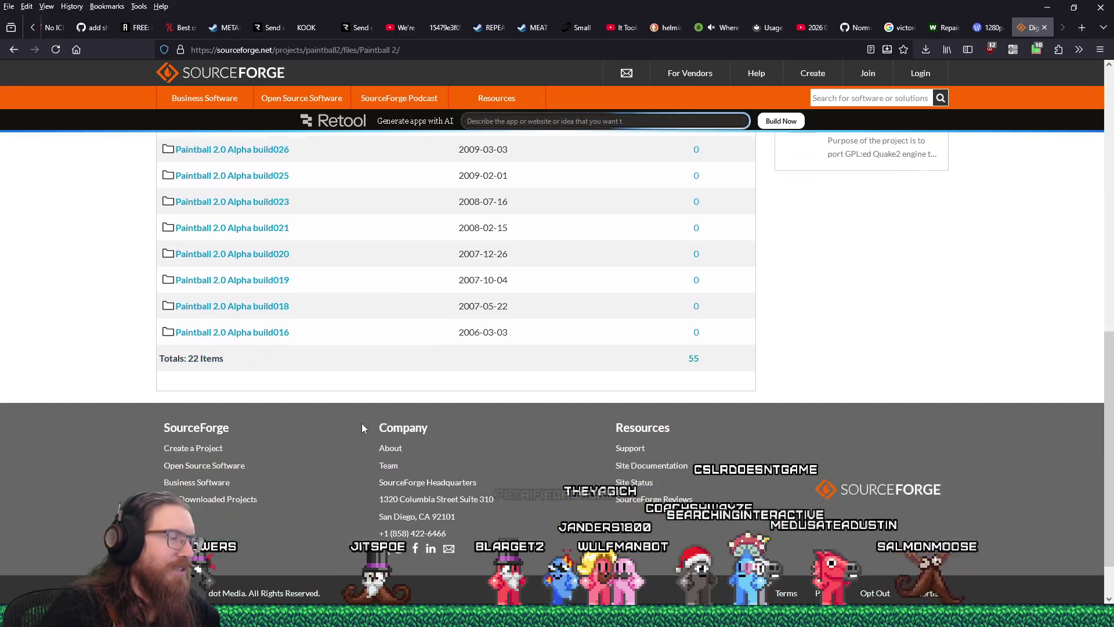
pyautogui.scroll(9, 364, 429)
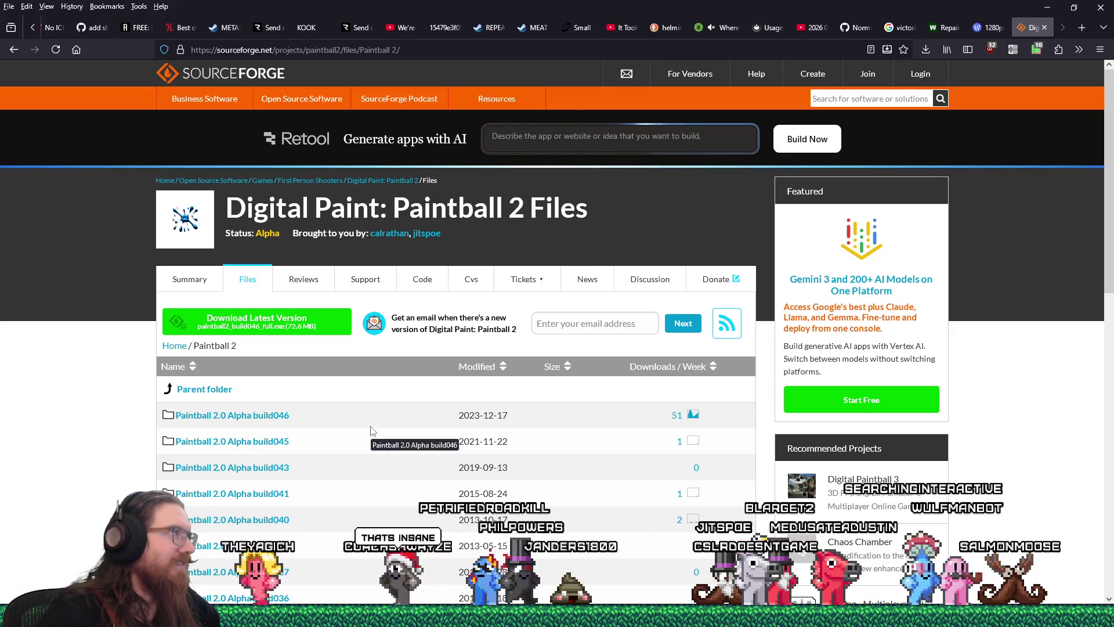
# Step: Close the SourceForge tab and return to TrenchBroom, facing the door squarely
pyautogui.click(1044, 27)
pyautogui.hotkey('alt', 'Tab')
pyautogui.moveTo(395, 227)
pyautogui.mouseDown()
pyautogui.moveTo(274, 221)
pyautogui.moveTo(356, 169)
pyautogui.moveTo(354, 139)
pyautogui.moveTo(332, 200)
pyautogui.mouseUp()
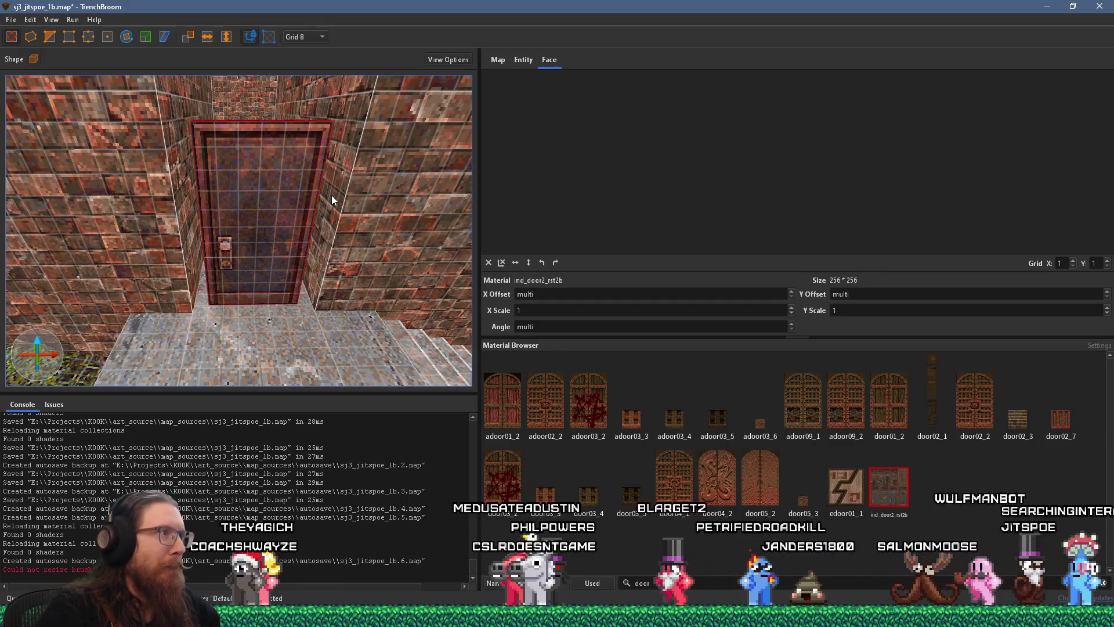
pyautogui.moveTo(331, 200); pyautogui.dragTo(338, 208)
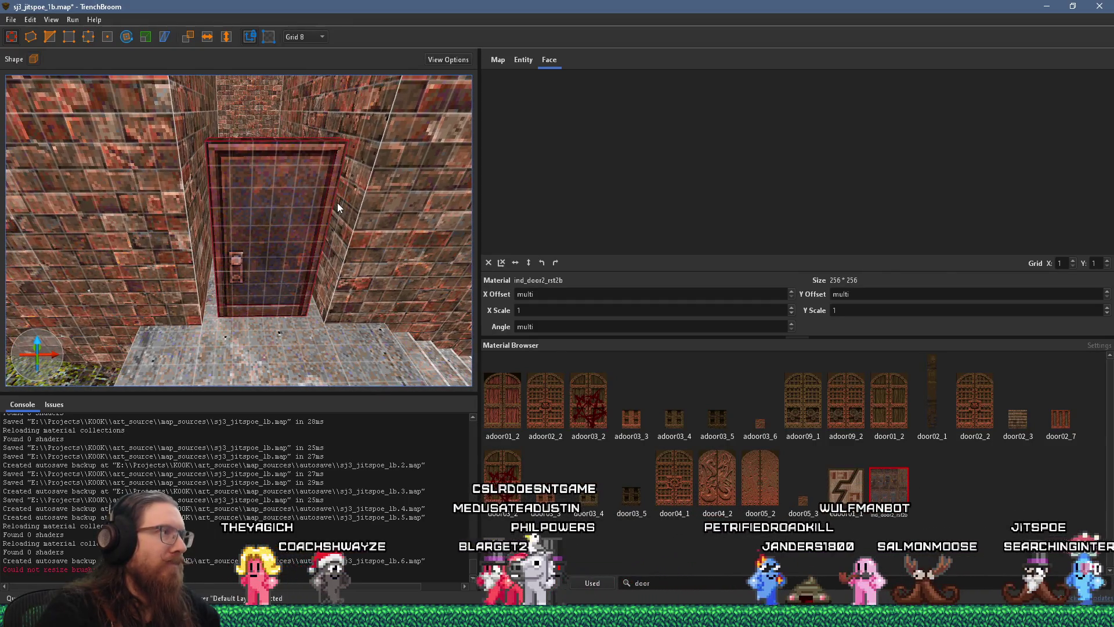
pyautogui.scroll(-3, 337, 203)
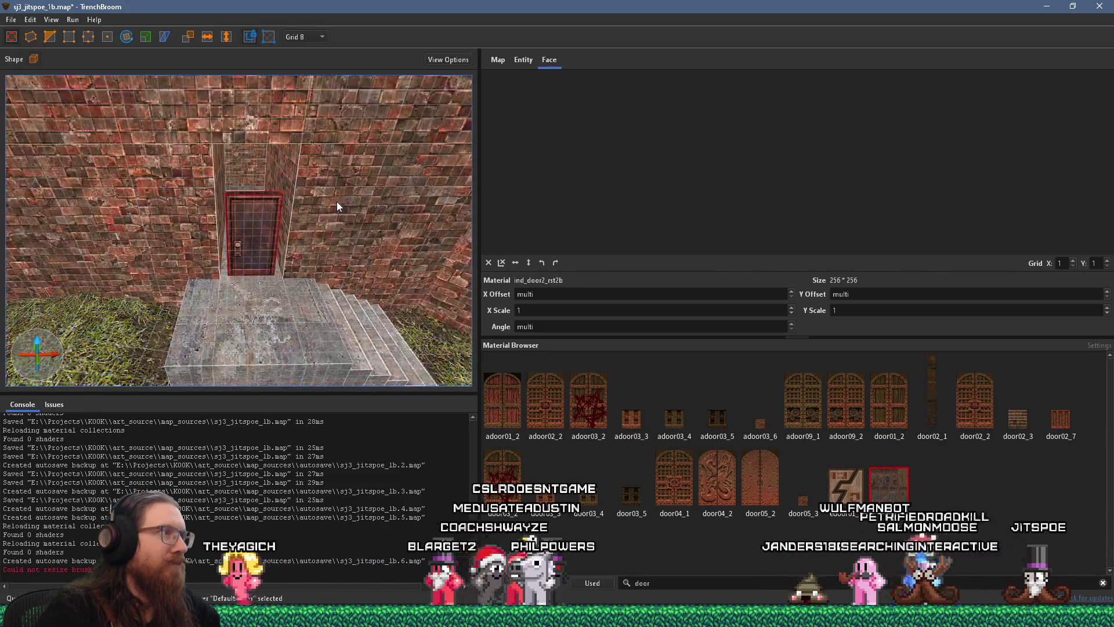
pyautogui.moveTo(336, 201); pyautogui.dragTo(288, 218)
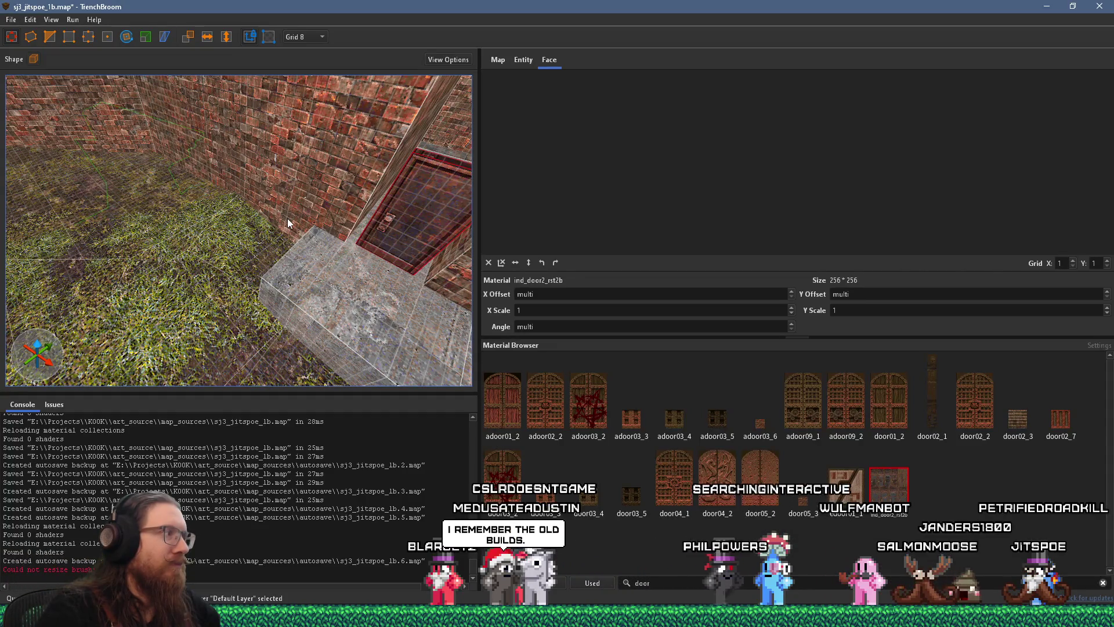
pyautogui.moveTo(287, 219)
pyautogui.mouseDown()
pyautogui.moveTo(203, 197)
pyautogui.moveTo(245, 186)
pyautogui.moveTo(224, 227)
pyautogui.moveTo(171, 203)
pyautogui.moveTo(308, 218)
pyautogui.moveTo(293, 225)
pyautogui.moveTo(357, 197)
pyautogui.moveTo(246, 223)
pyautogui.mouseUp()
pyautogui.keyDown('shift'); pyautogui.click(207, 248); pyautogui.keyUp('shift')
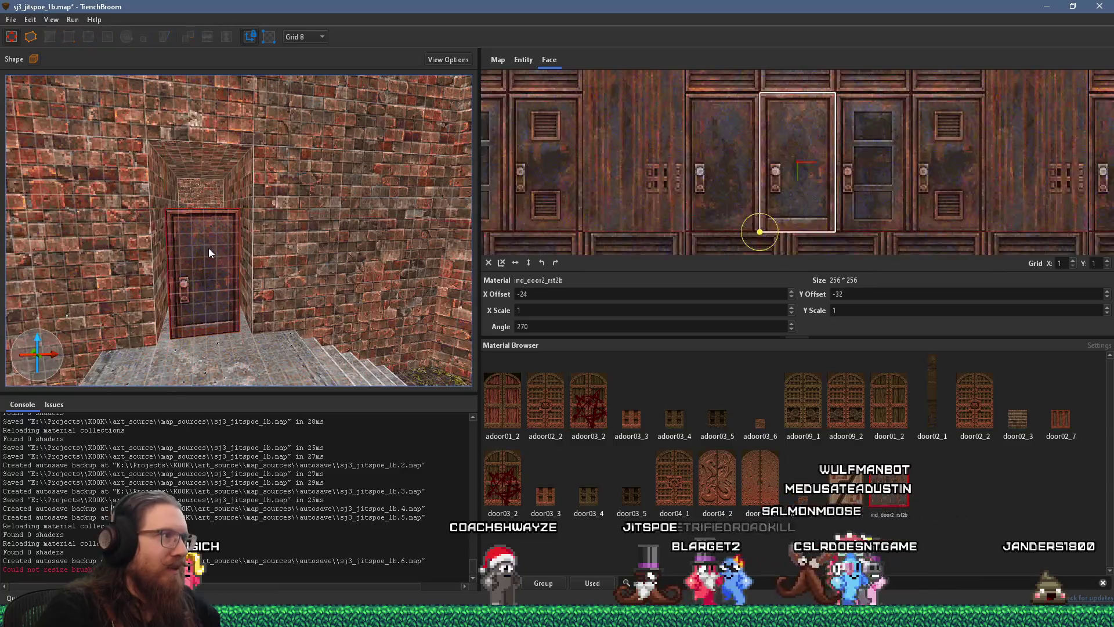
# Step: Mirror the door face texture horizontally (X scale -1) and shift it to X offset -88
pyautogui.click(515, 263)
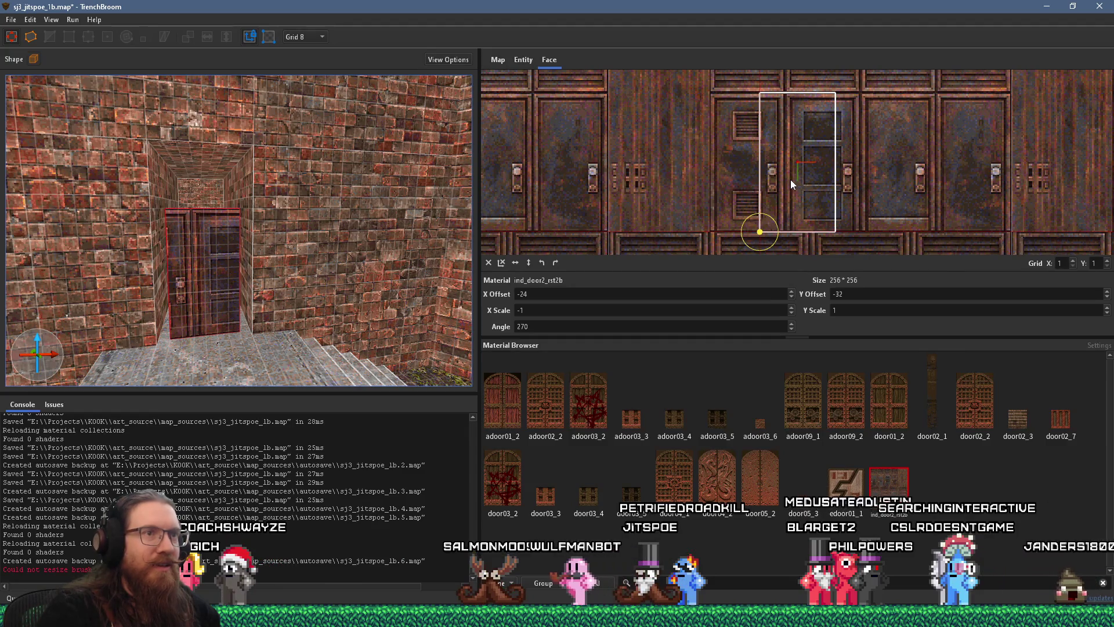
pyautogui.scroll(-8, 663, 294)
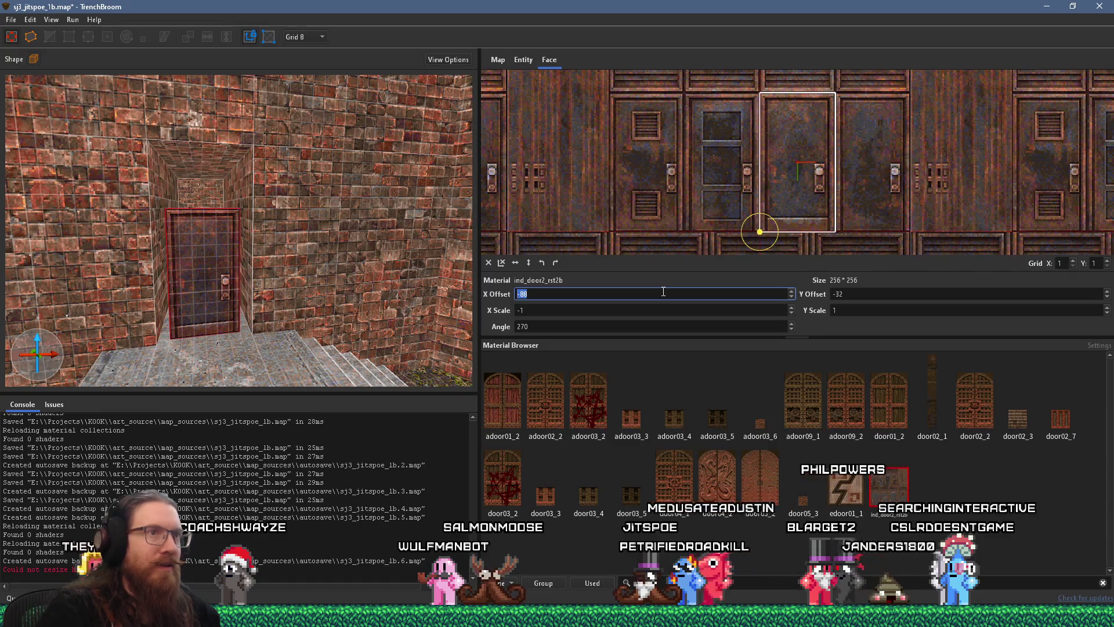
pyautogui.moveTo(323, 261)
pyautogui.mouseDown()
pyautogui.moveTo(288, 274)
pyautogui.moveTo(249, 268)
pyautogui.moveTo(215, 168)
pyautogui.moveTo(171, 185)
pyautogui.moveTo(173, 219)
pyautogui.moveTo(216, 255)
pyautogui.moveTo(314, 262)
pyautogui.moveTo(381, 248)
pyautogui.moveTo(305, 196)
pyautogui.moveTo(340, 169)
pyautogui.moveTo(341, 153)
pyautogui.moveTo(289, 201)
pyautogui.moveTo(278, 190)
pyautogui.moveTo(289, 207)
pyautogui.moveTo(144, 209)
pyautogui.moveTo(221, 208)
pyautogui.moveTo(169, 82)
pyautogui.moveTo(213, 145)
pyautogui.moveTo(207, 184)
pyautogui.moveTo(242, 188)
pyautogui.moveTo(233, 214)
pyautogui.moveTo(219, 212)
pyautogui.moveTo(241, 215)
pyautogui.mouseUp()
pyautogui.scroll(2, 243, 213)
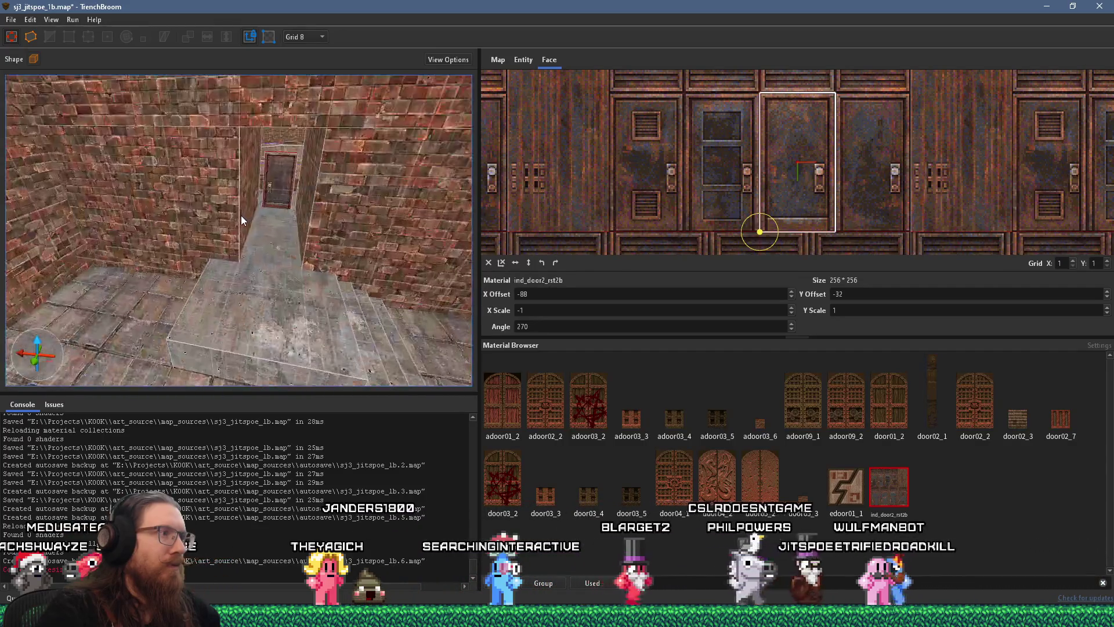
pyautogui.click(246, 191)
pyautogui.scroll(-2, 247, 195)
pyautogui.click(251, 195)
pyautogui.moveTo(228, 190)
pyautogui.mouseDown()
pyautogui.moveTo(183, 227)
pyautogui.moveTo(207, 213)
pyautogui.moveTo(96, 194)
pyautogui.moveTo(208, 164)
pyautogui.moveTo(318, 98)
pyautogui.moveTo(242, 113)
pyautogui.moveTo(291, 124)
pyautogui.moveTo(208, 155)
pyautogui.moveTo(211, 141)
pyautogui.moveTo(214, 194)
pyautogui.moveTo(234, 197)
pyautogui.mouseUp()
pyautogui.press('Escape')
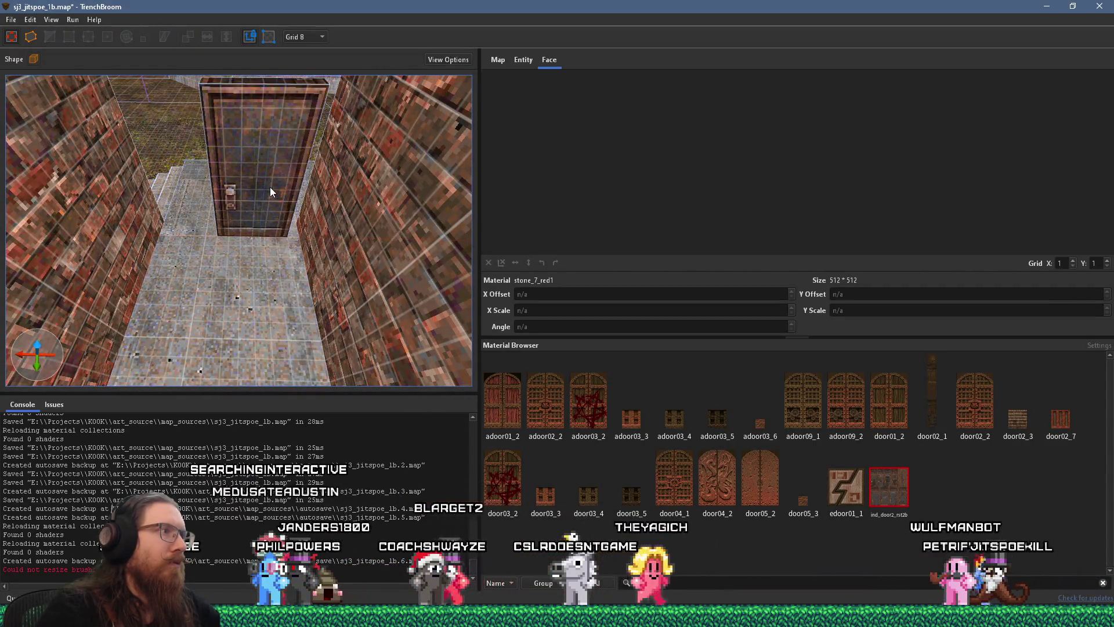
pyautogui.click(270, 187)
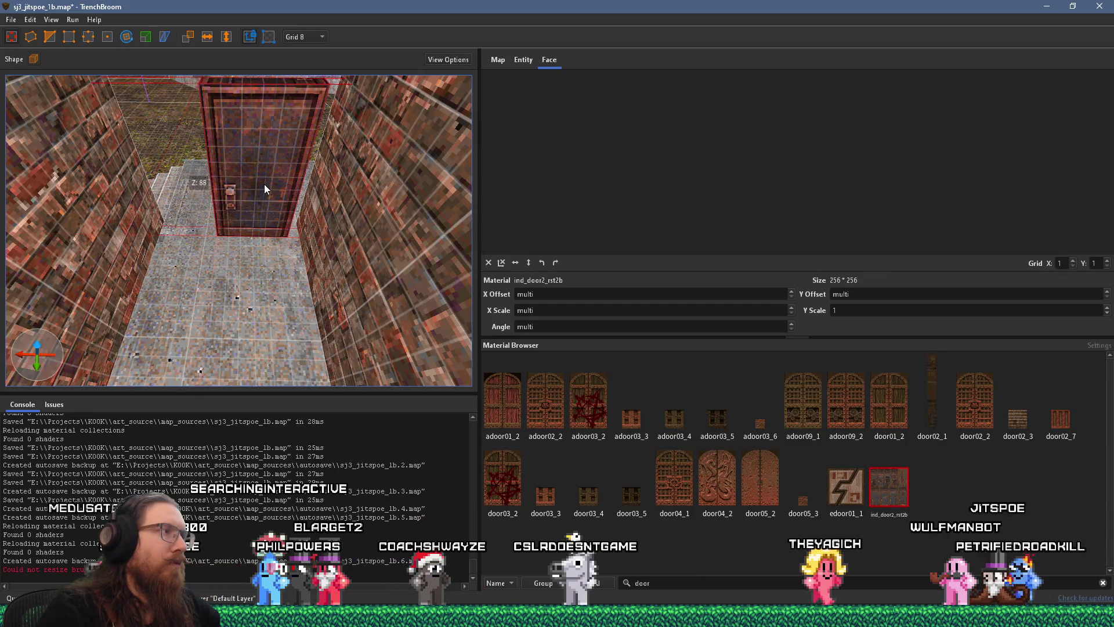
pyautogui.moveTo(280, 183)
pyautogui.mouseDown()
pyautogui.moveTo(217, 185)
pyautogui.moveTo(217, 224)
pyautogui.moveTo(186, 255)
pyautogui.mouseUp()
pyautogui.press('Escape')
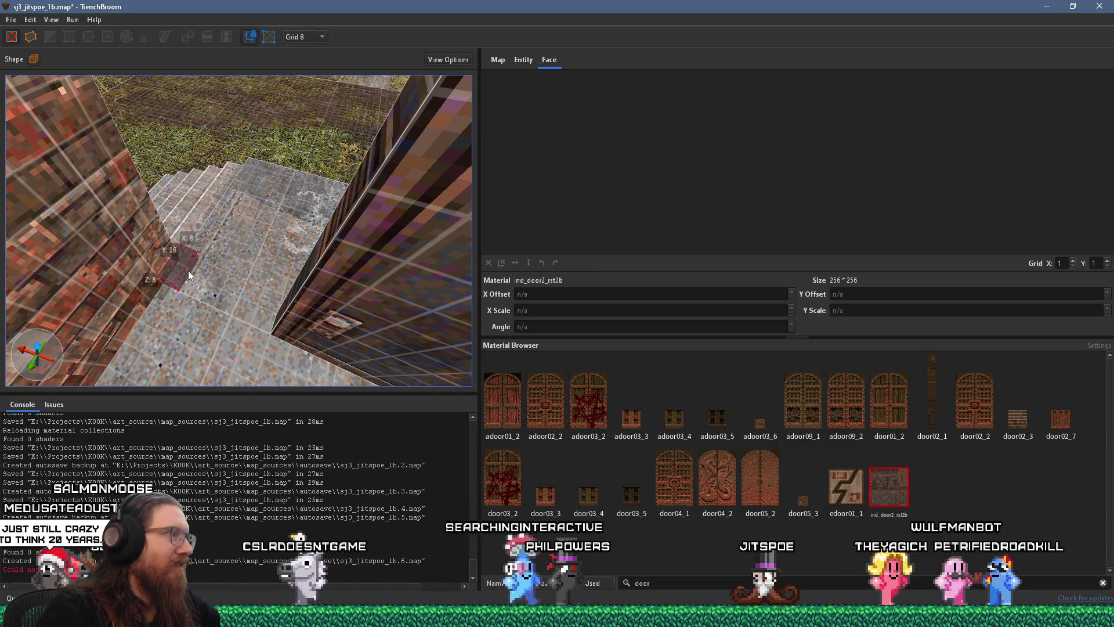
pyautogui.moveTo(188, 275); pyautogui.dragTo(189, 275)
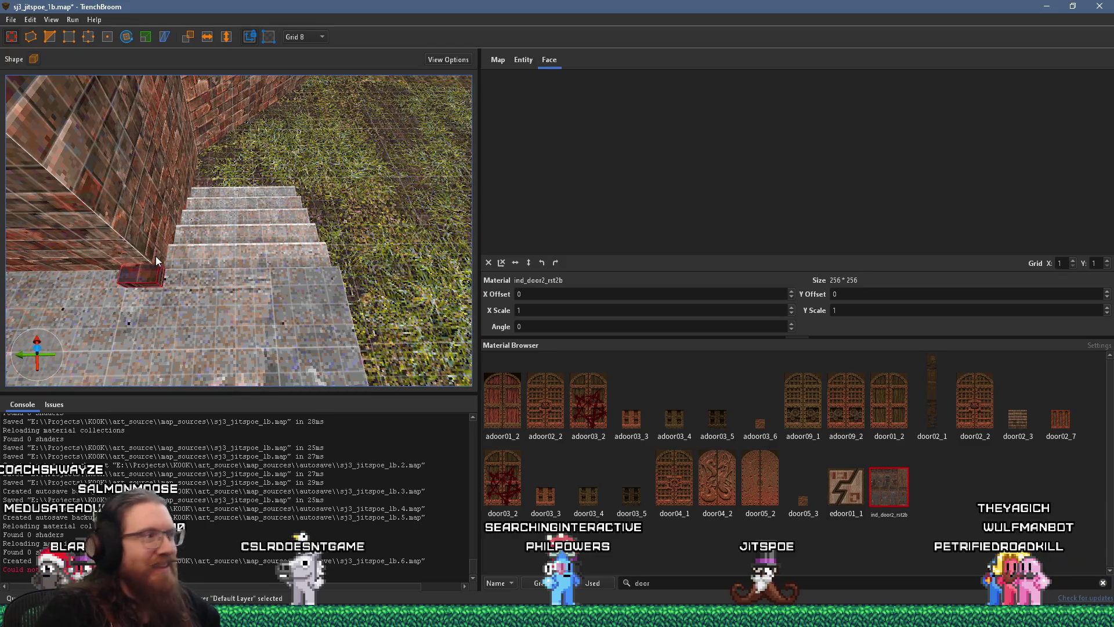
pyautogui.scroll(3, 162, 246)
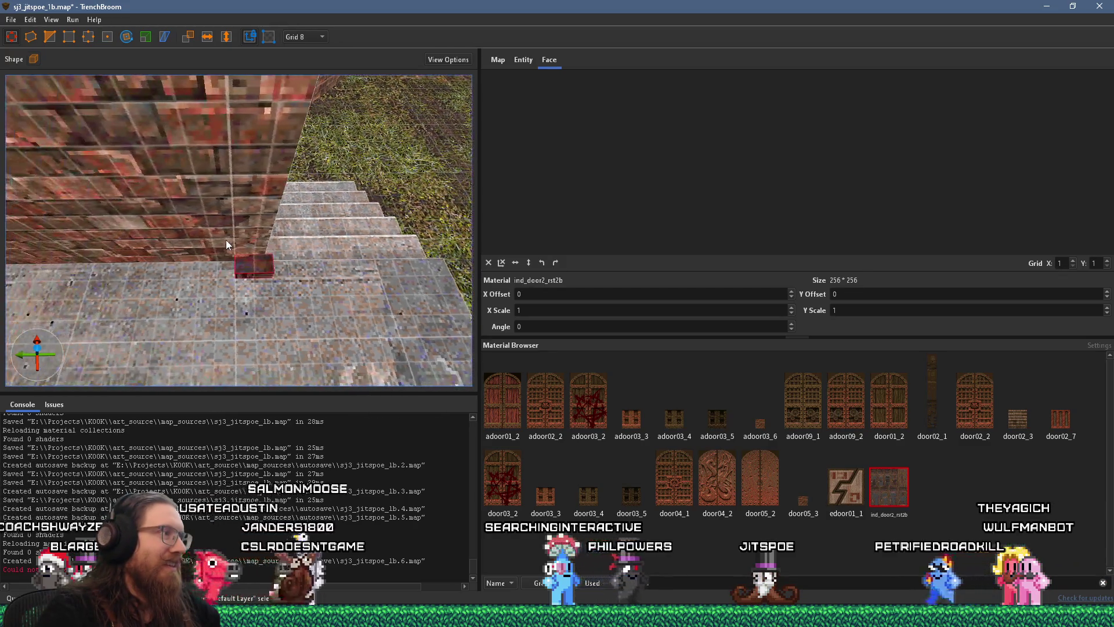
pyautogui.scroll(2, 225, 239)
pyautogui.moveTo(251, 254)
pyautogui.mouseDown()
pyautogui.moveTo(202, 230)
pyautogui.moveTo(206, 211)
pyautogui.moveTo(238, 219)
pyautogui.mouseUp()
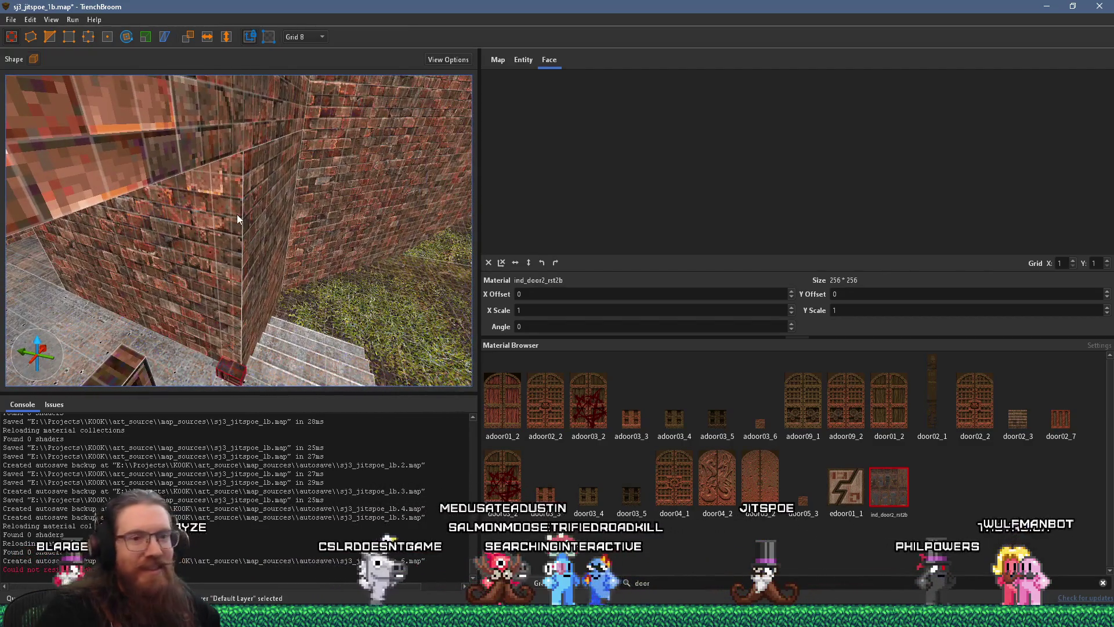
pyautogui.scroll(-1, 237, 215)
pyautogui.scroll(-1, 237, 214)
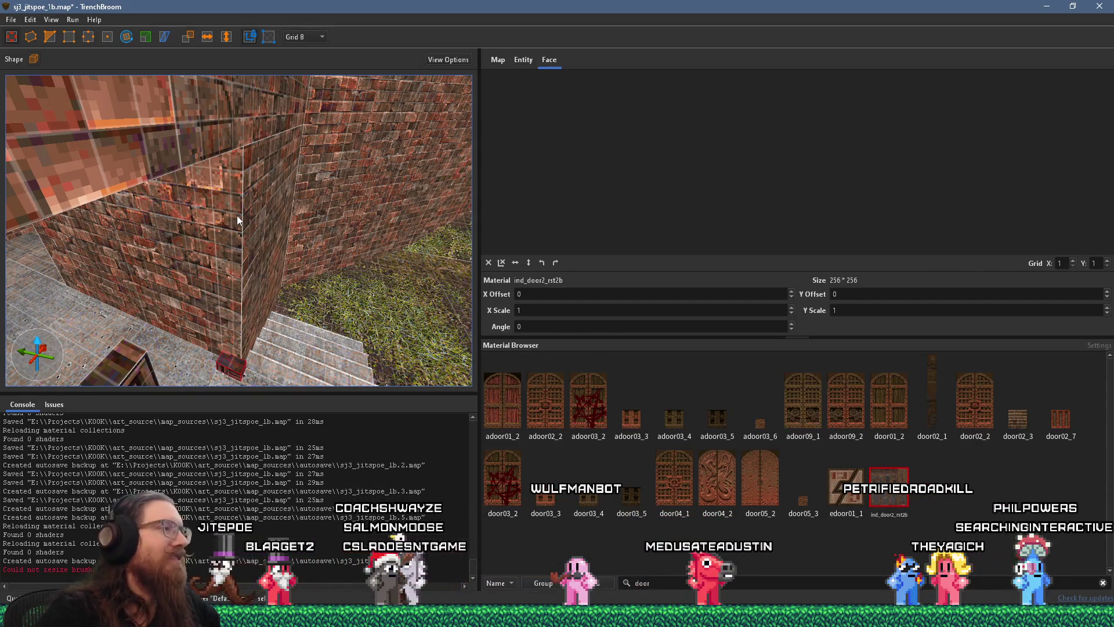
pyautogui.scroll(6, 236, 214)
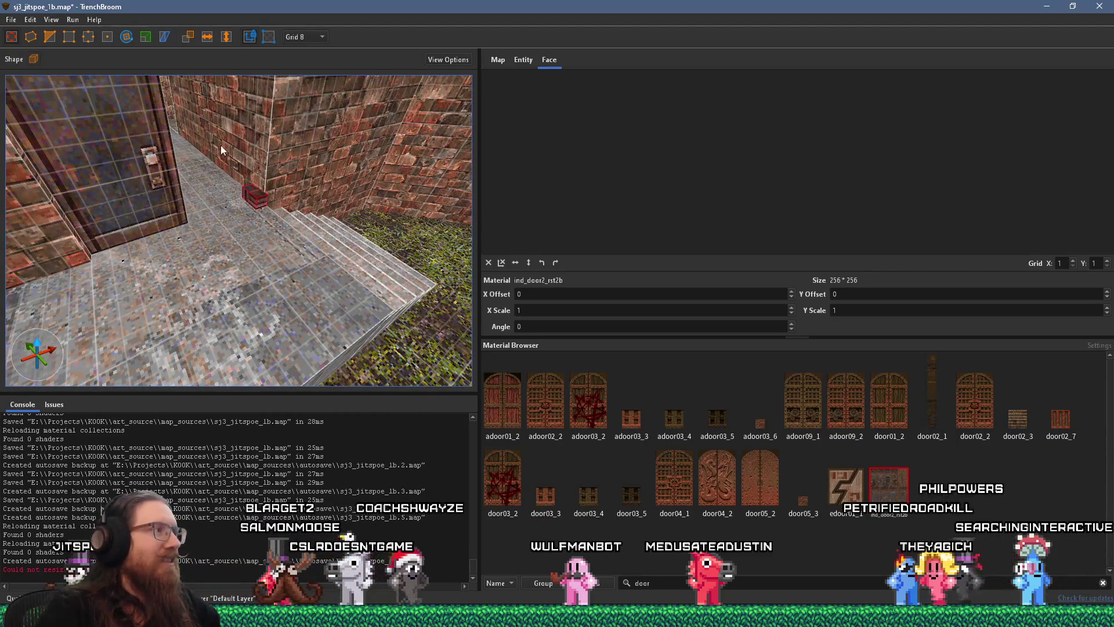
pyautogui.scroll(5, 218, 144)
pyautogui.moveTo(241, 191)
pyautogui.mouseDown()
pyautogui.moveTo(196, 201)
pyautogui.moveTo(236, 211)
pyautogui.moveTo(207, 217)
pyautogui.moveTo(225, 245)
pyautogui.moveTo(217, 255)
pyautogui.moveTo(194, 159)
pyautogui.mouseUp()
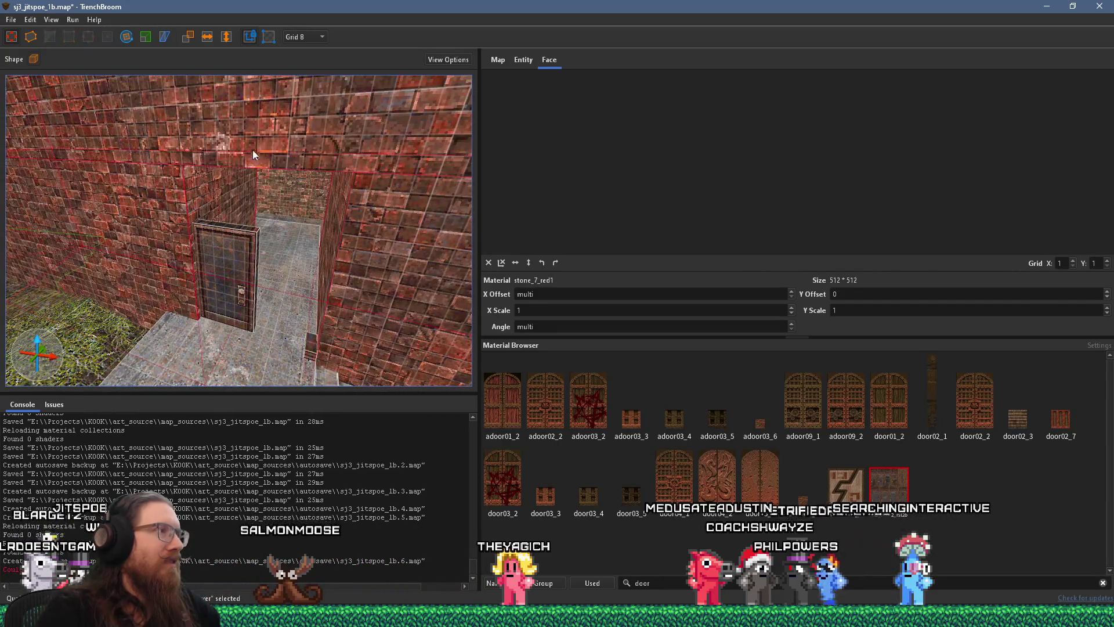
# Step: Select the lintel brush above the doorway and orbit around it to inspect wall and stairs
pyautogui.click(273, 160)
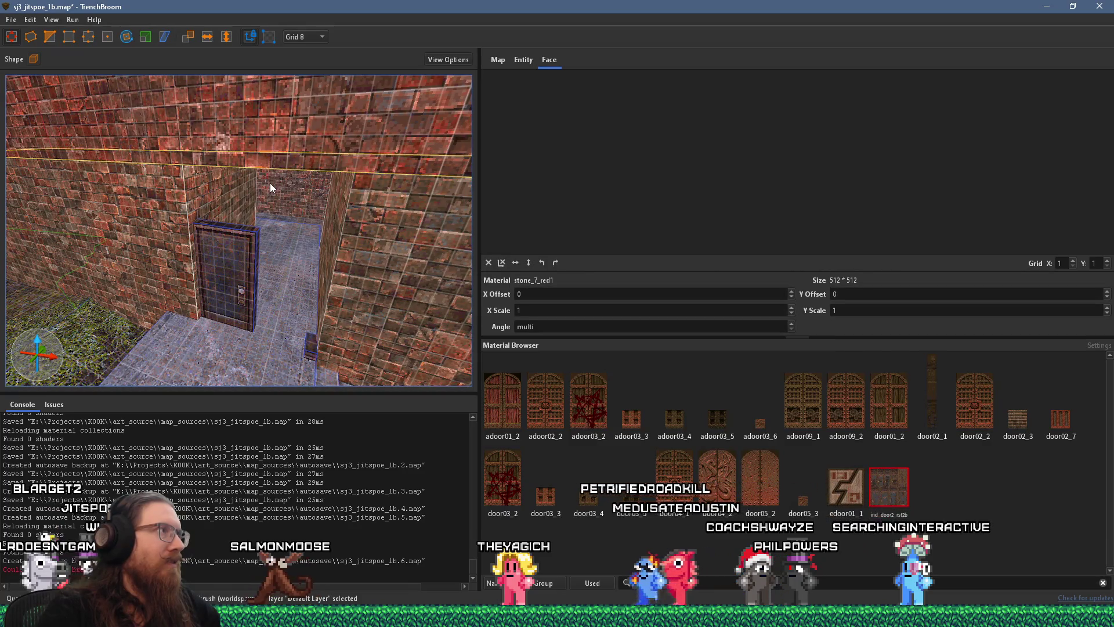
pyautogui.moveTo(270, 183); pyautogui.dragTo(259, 160)
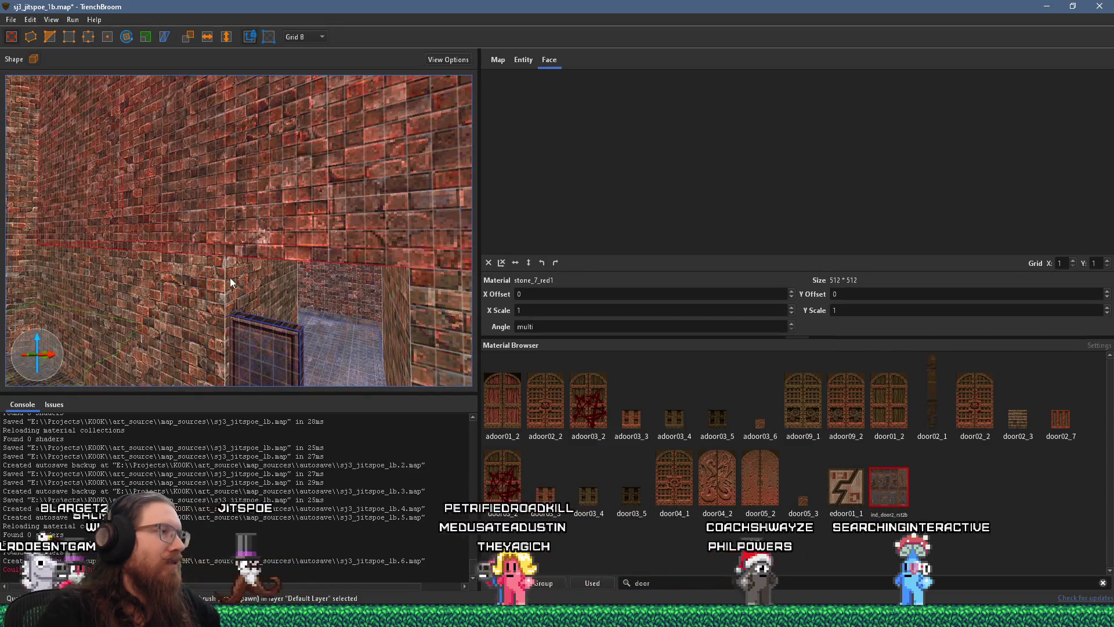
pyautogui.scroll(-5, 238, 285)
pyautogui.moveTo(256, 244)
pyautogui.mouseDown()
pyautogui.moveTo(279, 193)
pyautogui.moveTo(246, 225)
pyautogui.mouseUp()
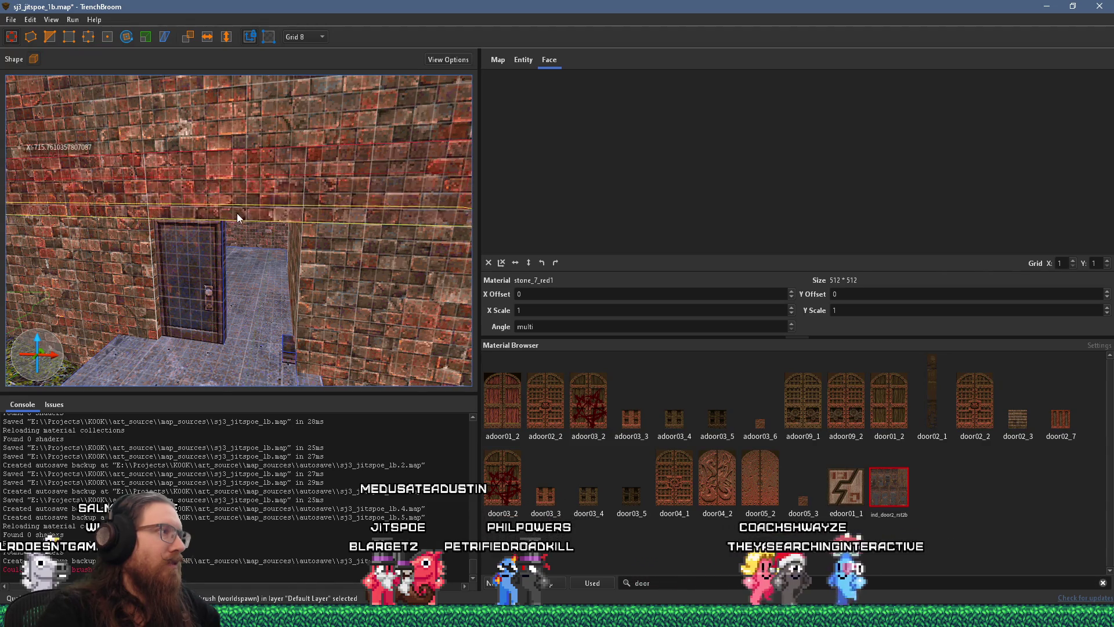
pyautogui.moveTo(238, 219); pyautogui.dragTo(200, 217)
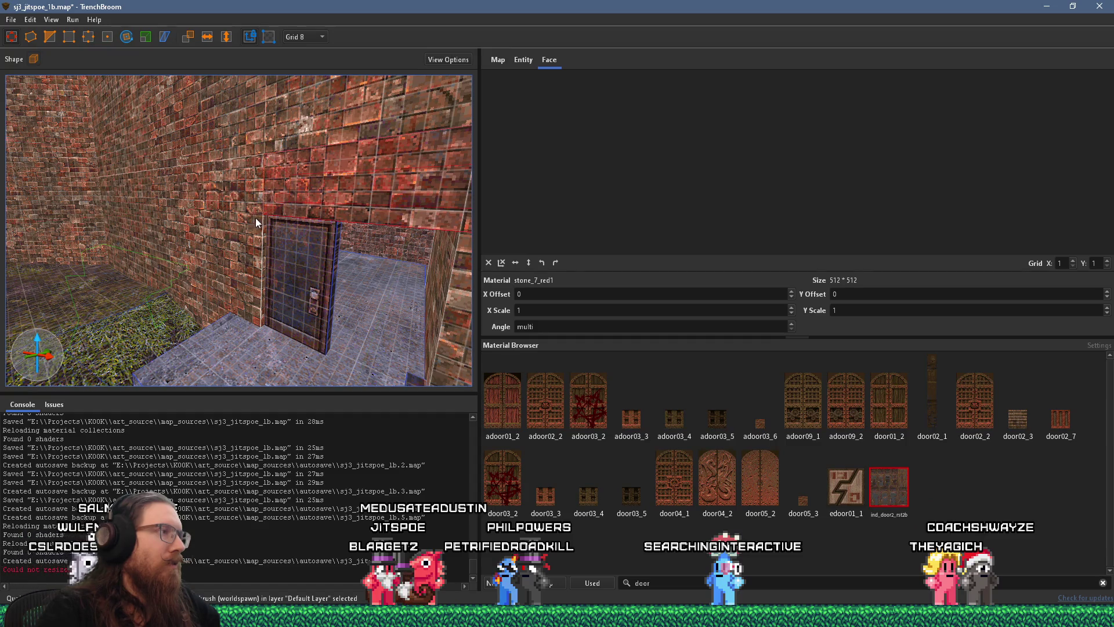
pyautogui.moveTo(253, 216); pyautogui.dragTo(325, 227)
pyautogui.moveTo(64, 198)
pyautogui.mouseDown()
pyautogui.moveTo(40, 176)
pyautogui.moveTo(86, 162)
pyautogui.mouseUp()
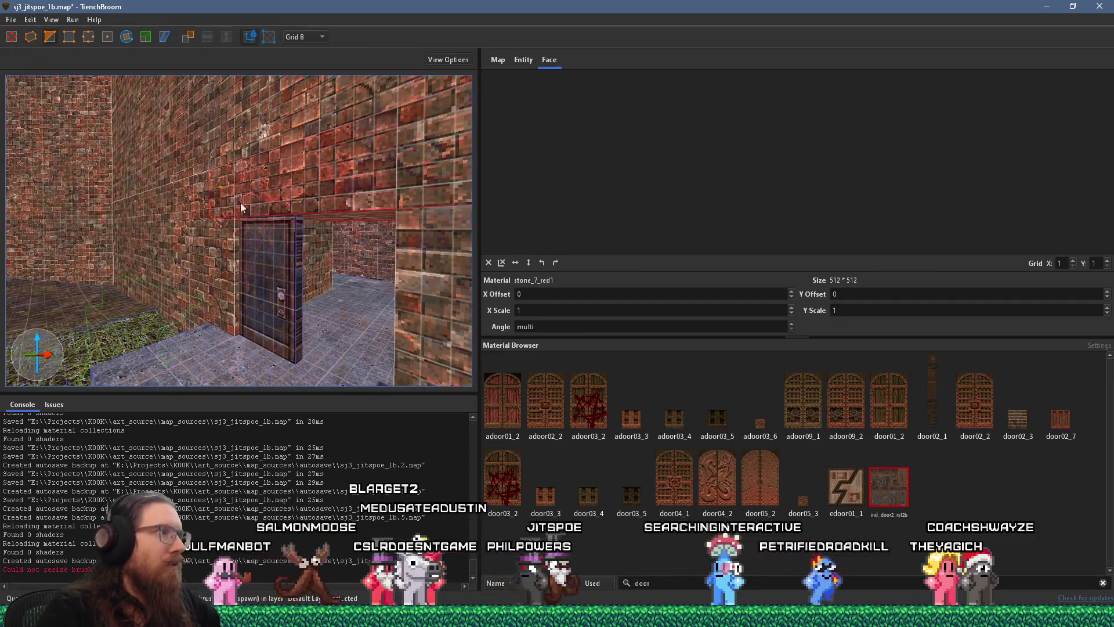
# Step: Deselect the lintel and fly the view through the doorway into the room beyond
pyautogui.click(316, 259)
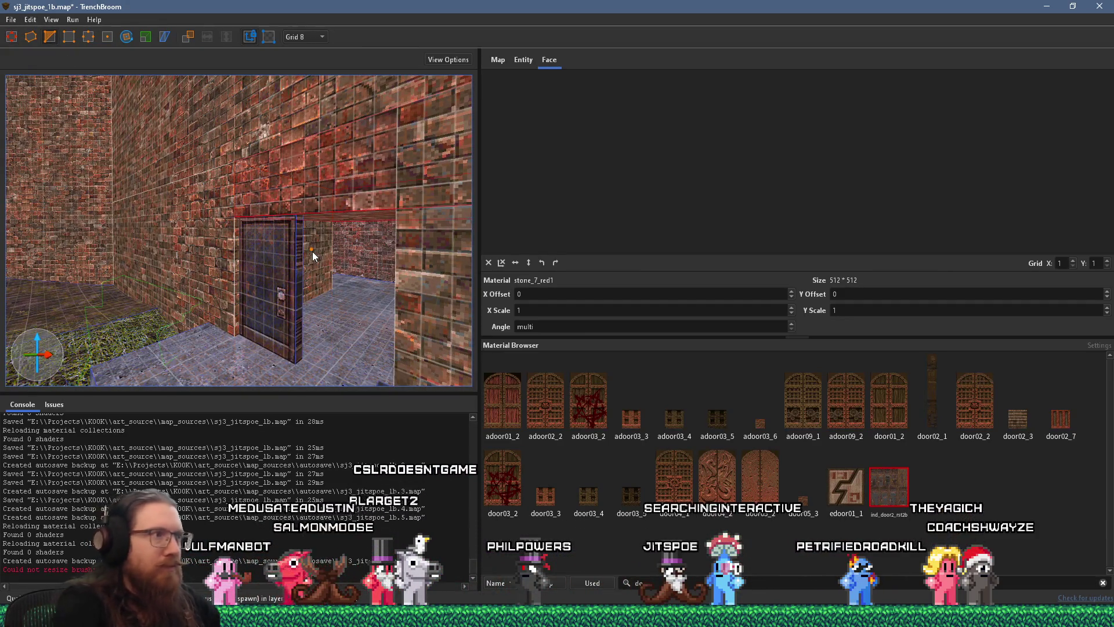
pyautogui.moveTo(333, 312); pyautogui.dragTo(187, 234)
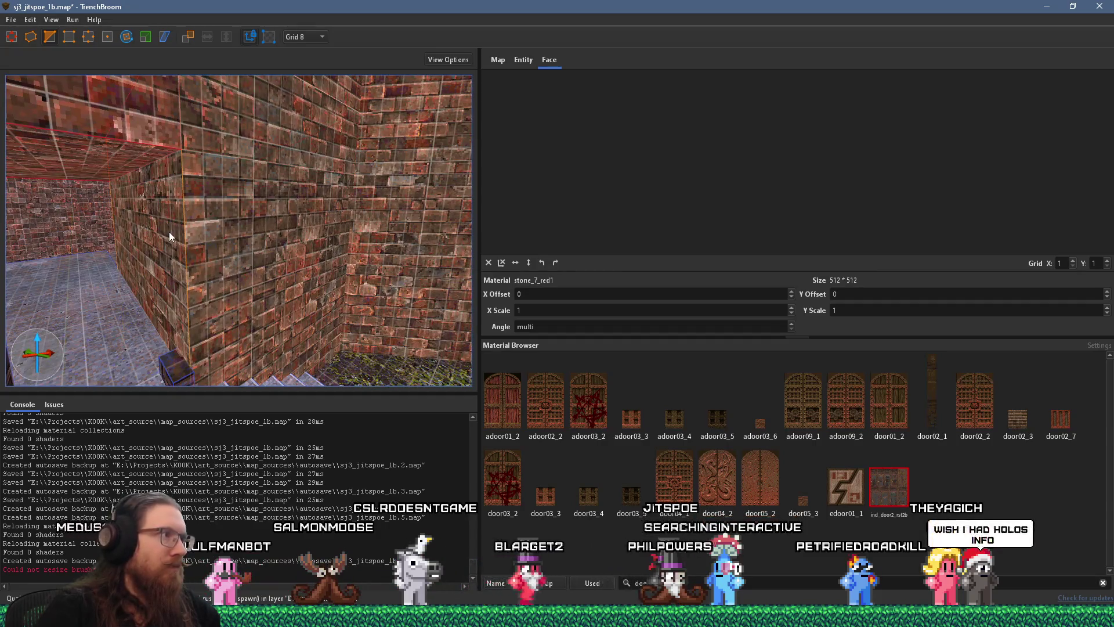
pyautogui.moveTo(112, 246)
pyautogui.mouseDown()
pyautogui.moveTo(186, 224)
pyautogui.moveTo(16, 249)
pyautogui.moveTo(189, 245)
pyautogui.moveTo(107, 224)
pyautogui.moveTo(225, 175)
pyautogui.moveTo(152, 187)
pyautogui.moveTo(96, 208)
pyautogui.moveTo(137, 202)
pyautogui.moveTo(145, 220)
pyautogui.moveTo(280, 195)
pyautogui.moveTo(261, 201)
pyautogui.moveTo(298, 222)
pyautogui.moveTo(439, 172)
pyautogui.moveTo(413, 228)
pyautogui.mouseUp()
pyautogui.scroll(-5, 332, 225)
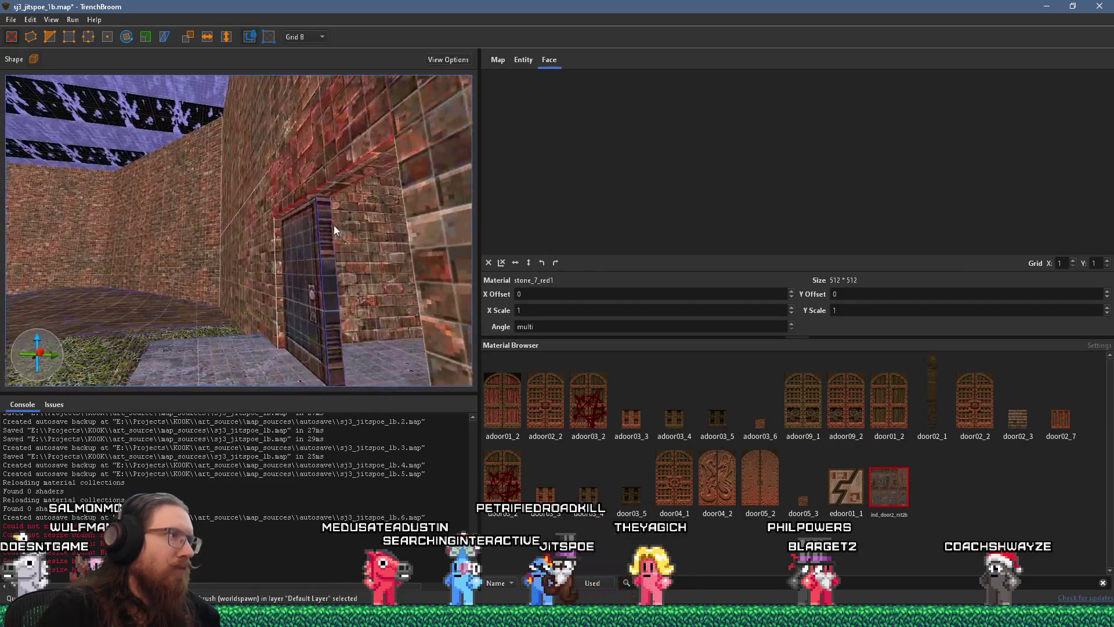
# Step: Raise the lintel face's brick texture Y offset from -107.2 to -99.2, then deselect
pyautogui.keyDown('shift'); pyautogui.click(353, 166); pyautogui.keyUp('shift')
pyautogui.scroll(2, 354, 185)
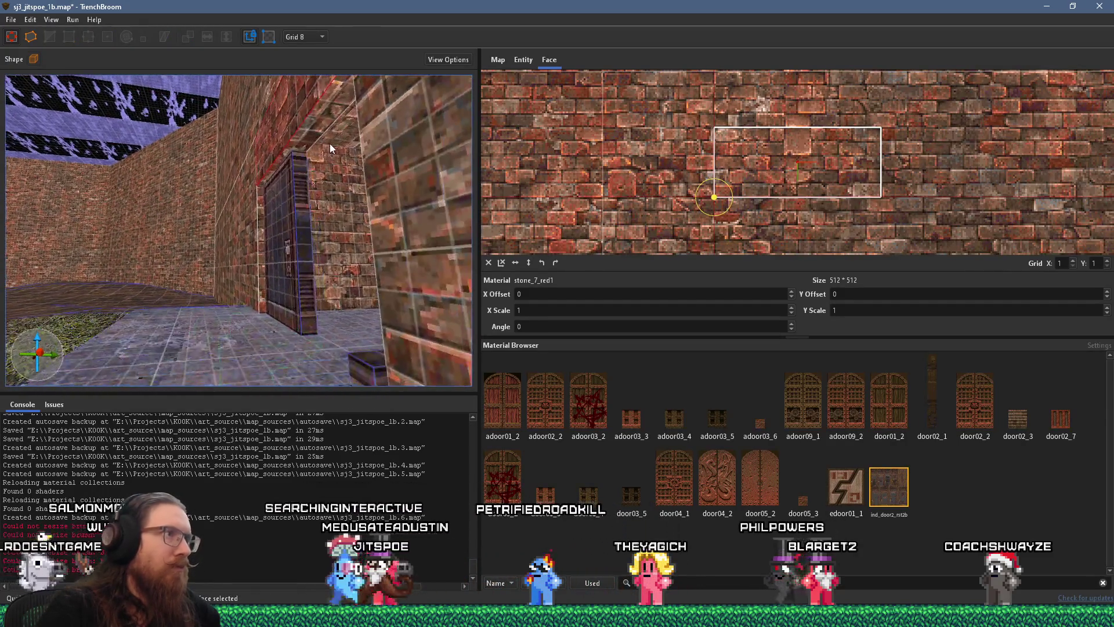
pyautogui.moveTo(332, 137); pyautogui.dragTo(354, 154)
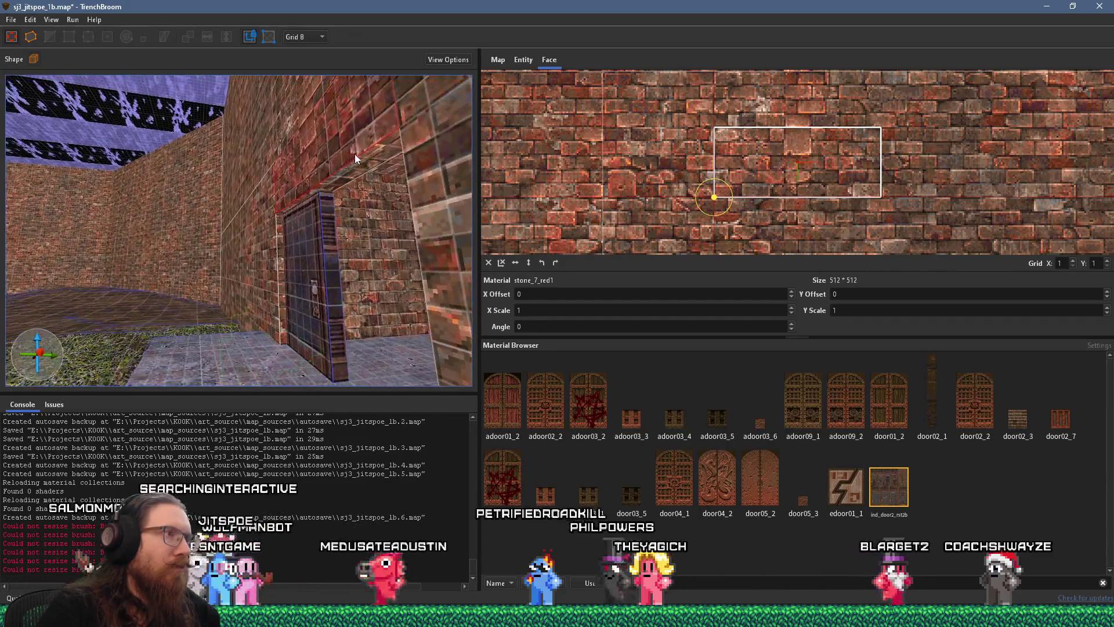
pyautogui.keyDown('shift'); pyautogui.click(395, 168); pyautogui.keyUp('shift')
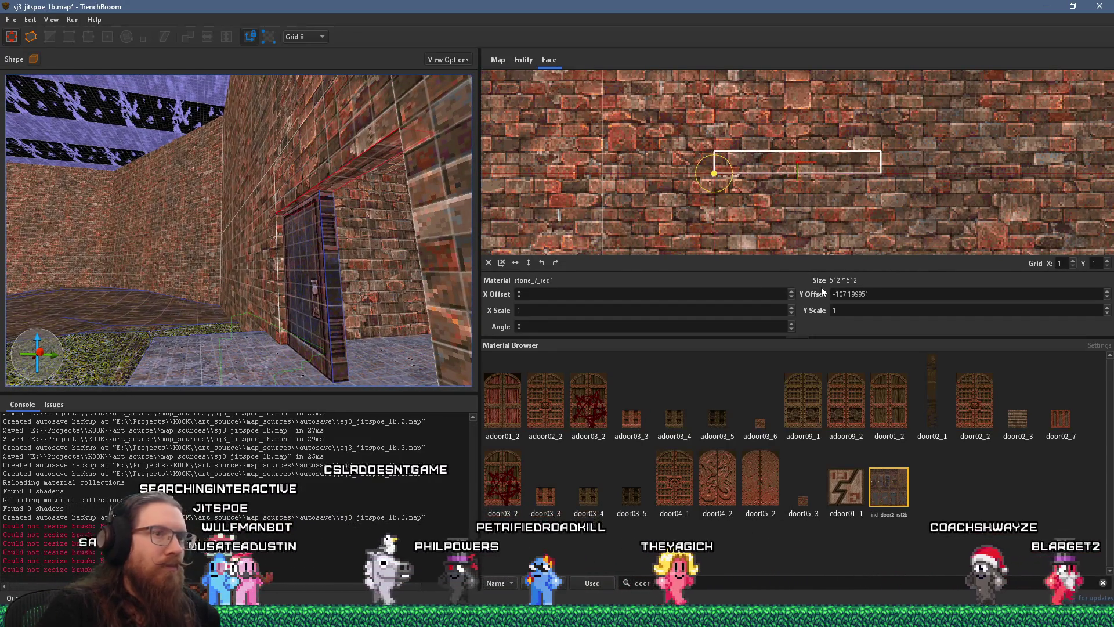
pyautogui.scroll(8, 821, 294)
pyautogui.scroll(2, 399, 221)
pyautogui.scroll(-5, 399, 217)
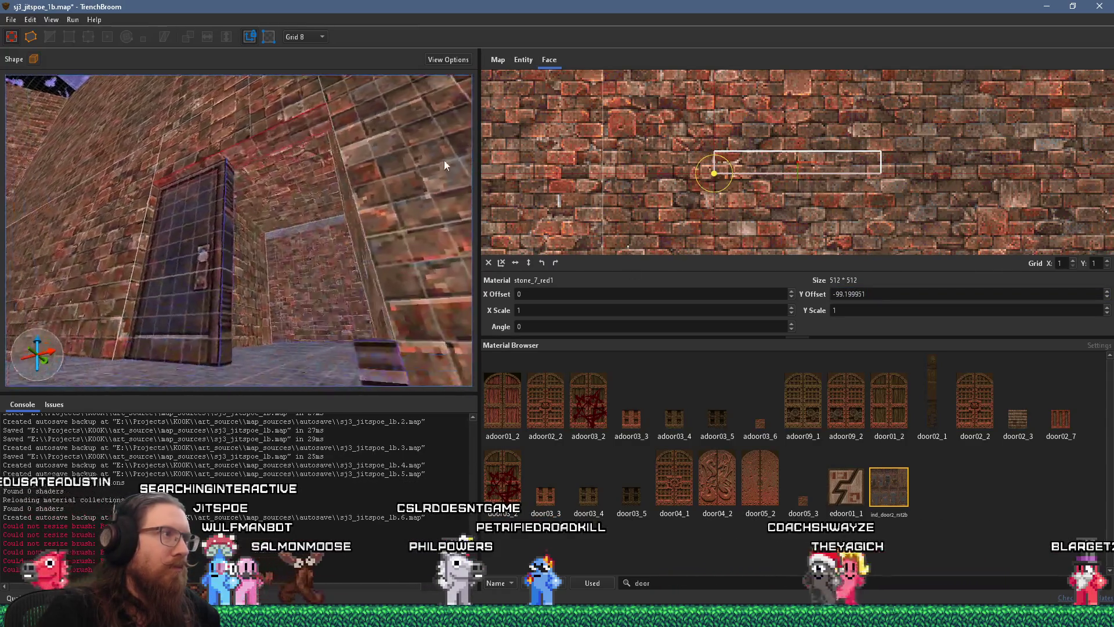
pyautogui.press('Escape')
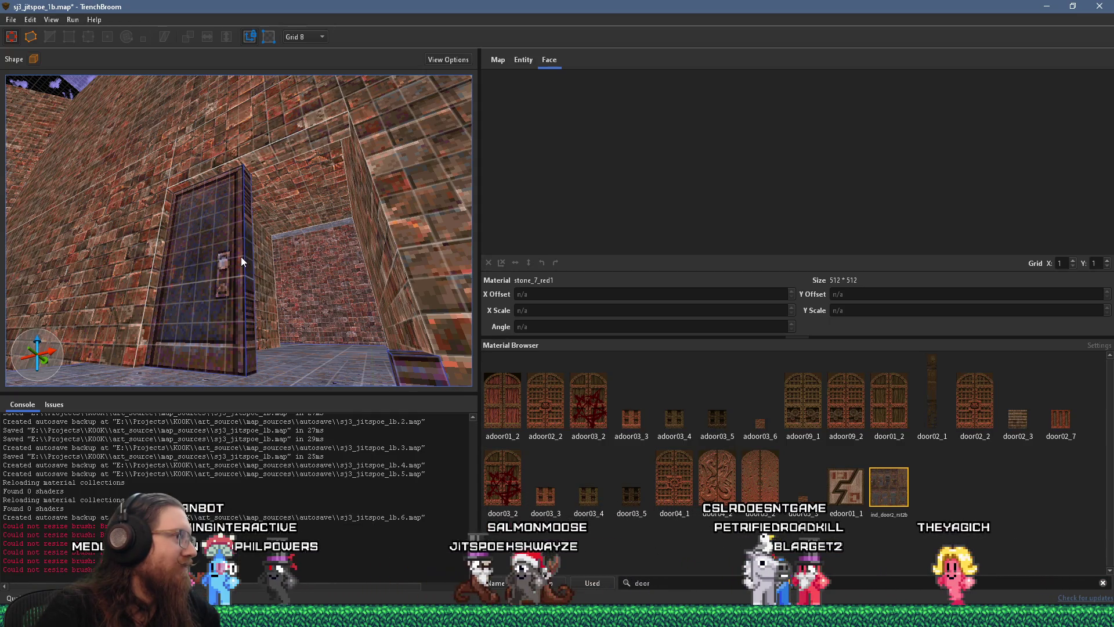
# Step: Lower the top face of the wall brush around the door into the doorway
pyautogui.scroll(5, 246, 253)
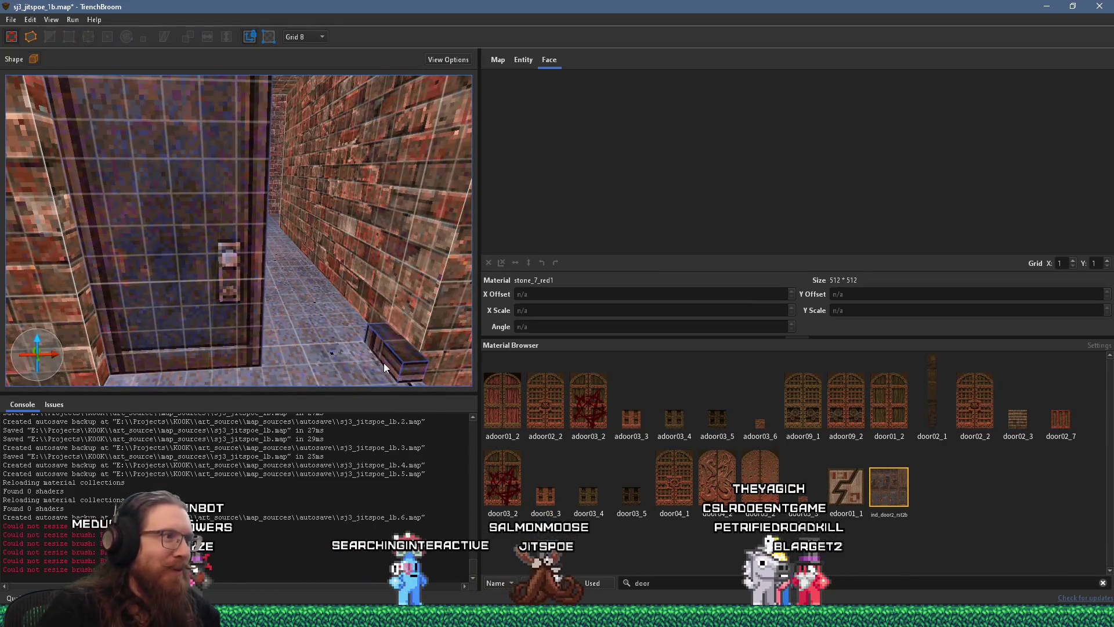
pyautogui.click(387, 364)
pyautogui.press('Escape')
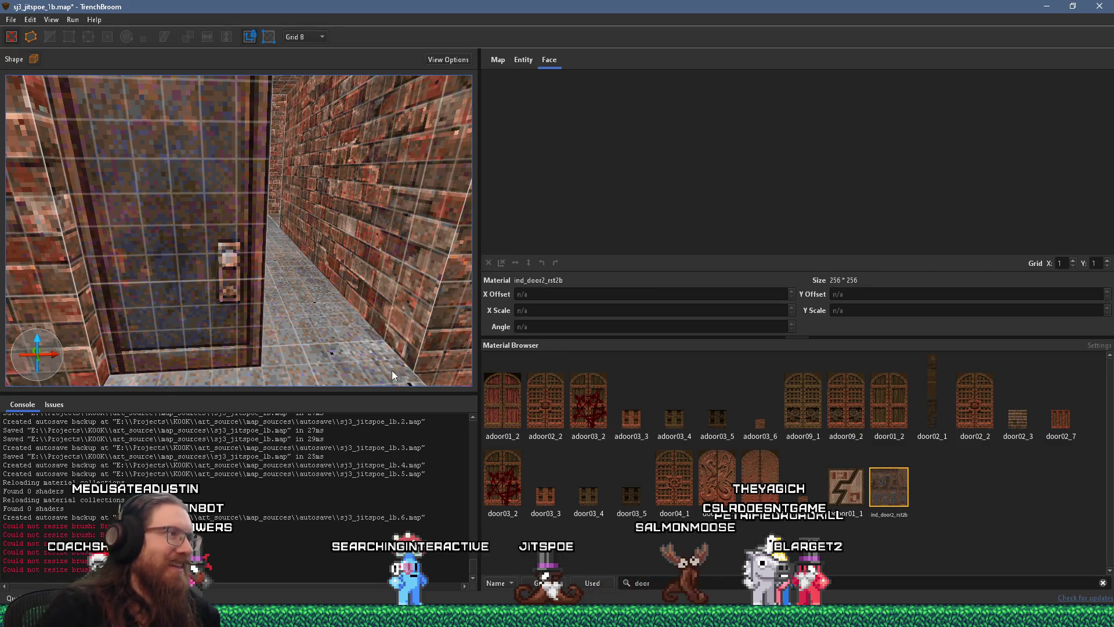
pyautogui.scroll(-5, 392, 367)
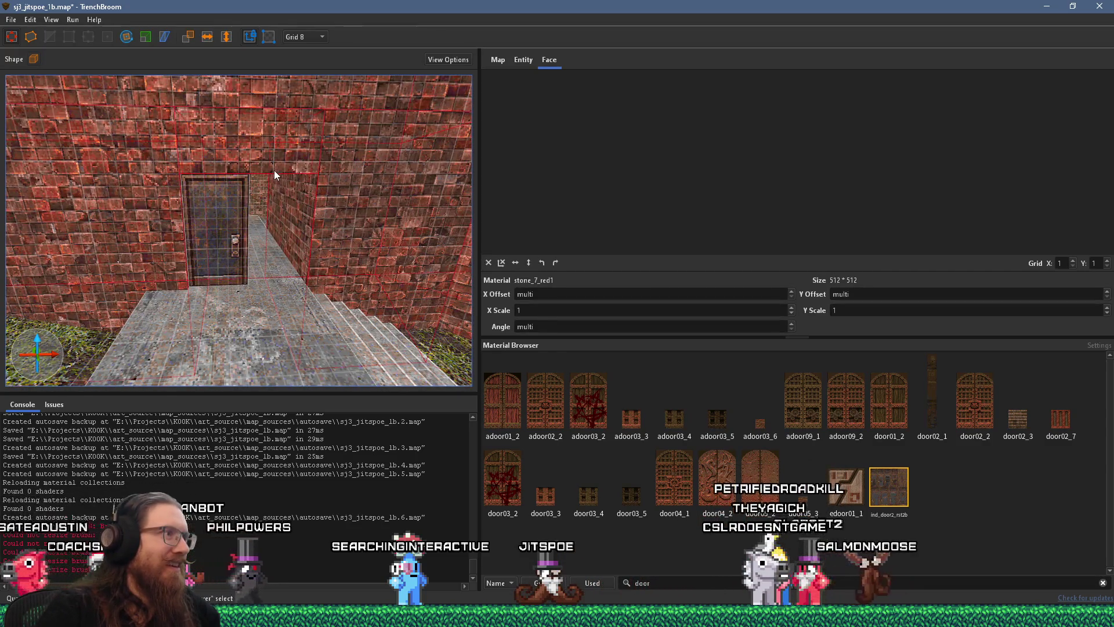
pyautogui.click(274, 169)
pyautogui.moveTo(290, 183)
pyautogui.mouseDown()
pyautogui.moveTo(294, 302)
pyautogui.moveTo(157, 249)
pyautogui.moveTo(216, 252)
pyautogui.moveTo(196, 253)
pyautogui.moveTo(257, 282)
pyautogui.moveTo(225, 341)
pyautogui.moveTo(106, 325)
pyautogui.moveTo(67, 270)
pyautogui.moveTo(158, 274)
pyautogui.moveTo(159, 231)
pyautogui.moveTo(189, 277)
pyautogui.moveTo(177, 284)
pyautogui.moveTo(217, 295)
pyautogui.moveTo(291, 283)
pyautogui.moveTo(249, 289)
pyautogui.moveTo(261, 279)
pyautogui.moveTo(356, 284)
pyautogui.moveTo(328, 281)
pyautogui.mouseUp()
pyautogui.press('Escape')
# Step: Nudge the ind_door2_rst2b door brush one grid step left inside the opening
pyautogui.click(243, 293)
pyautogui.press('Escape')
pyautogui.click(261, 279)
pyautogui.click(356, 293)
pyautogui.press('Left')
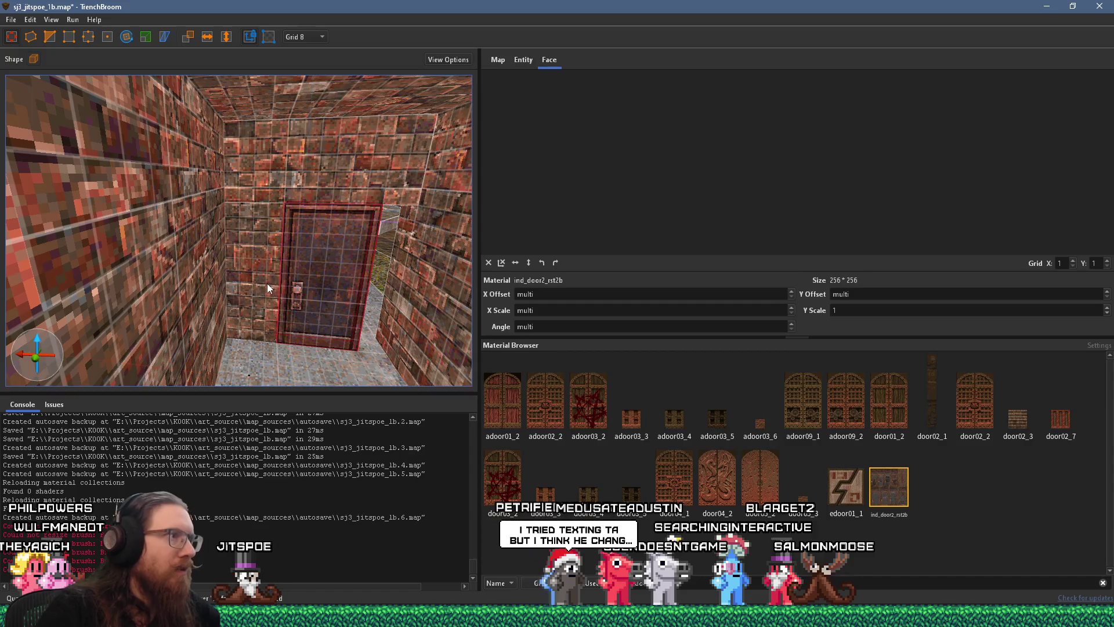
# Step: Fly the camera down the brick corridor to face the doorway
pyautogui.click(256, 286)
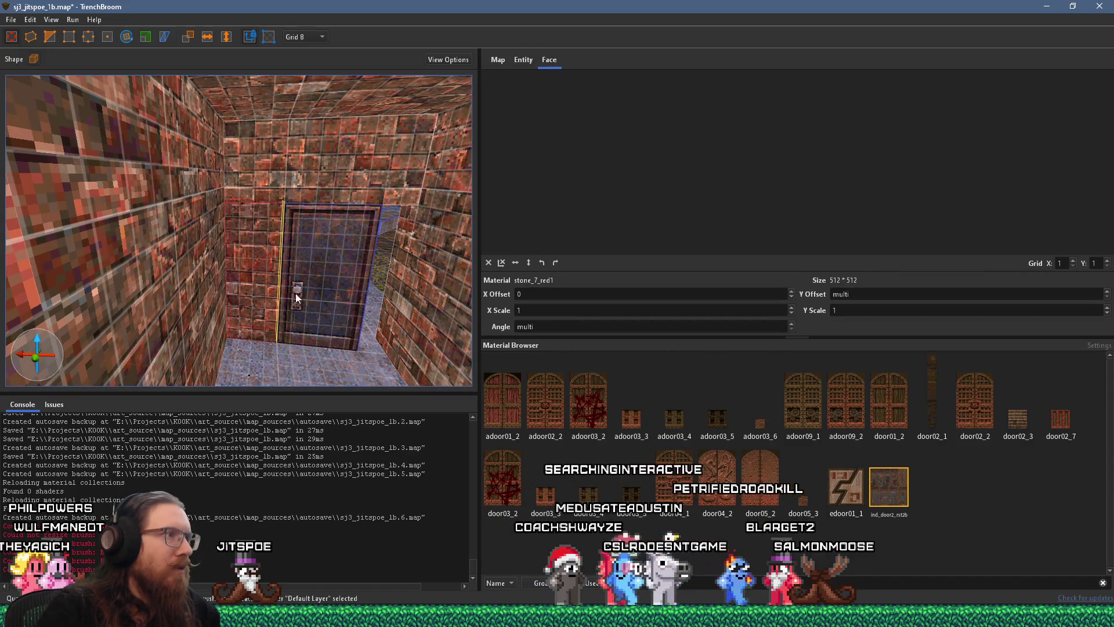
pyautogui.press('d')
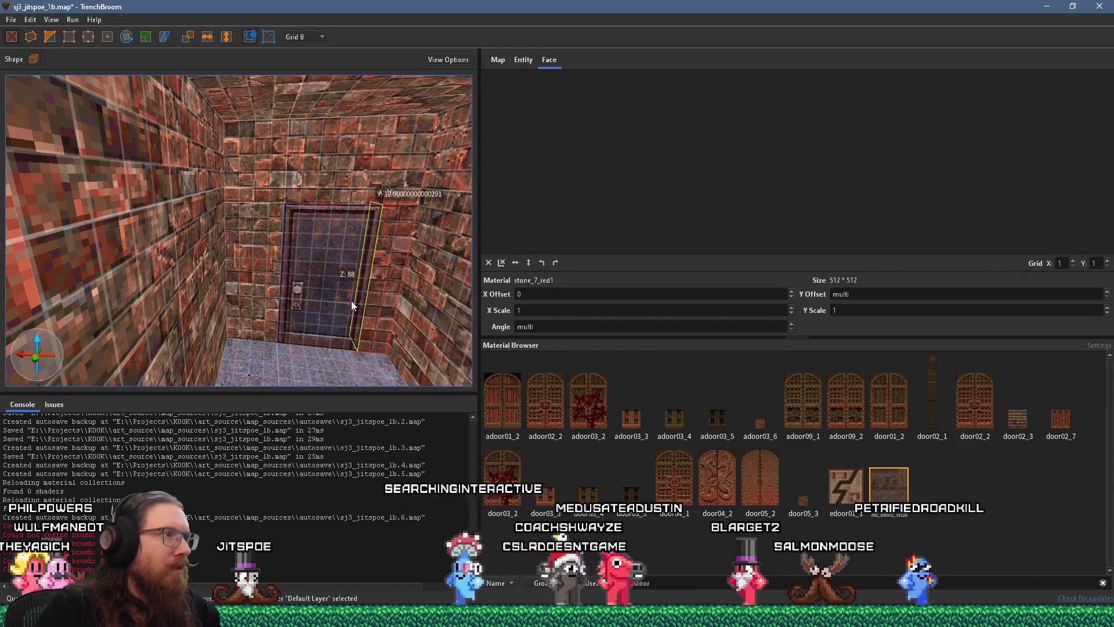
pyautogui.press('Escape')
pyautogui.press('s')
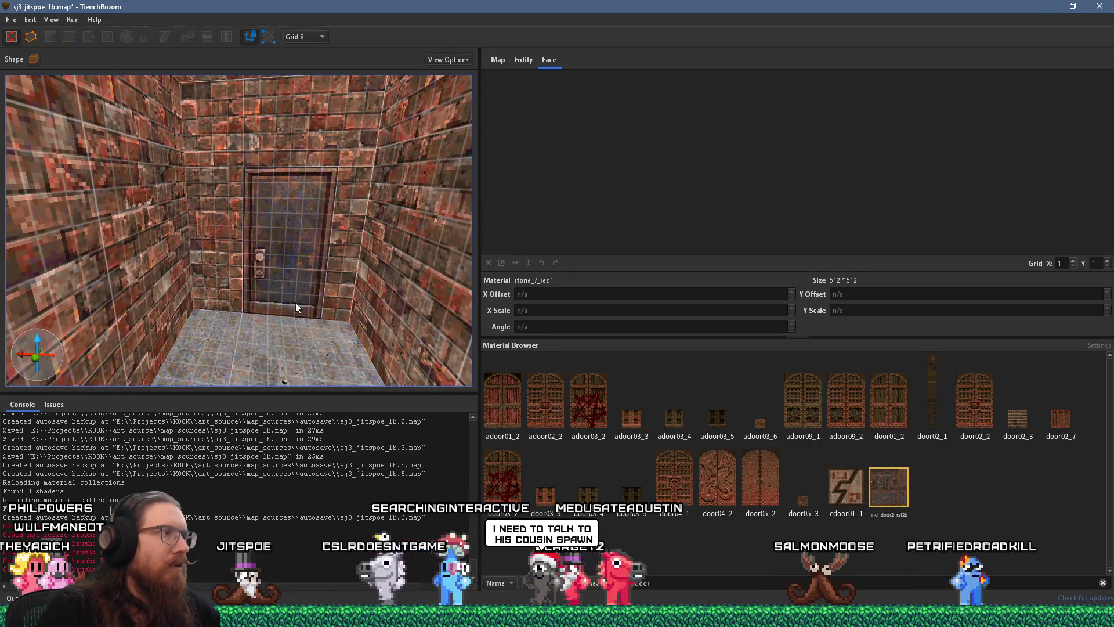
pyautogui.press('w')
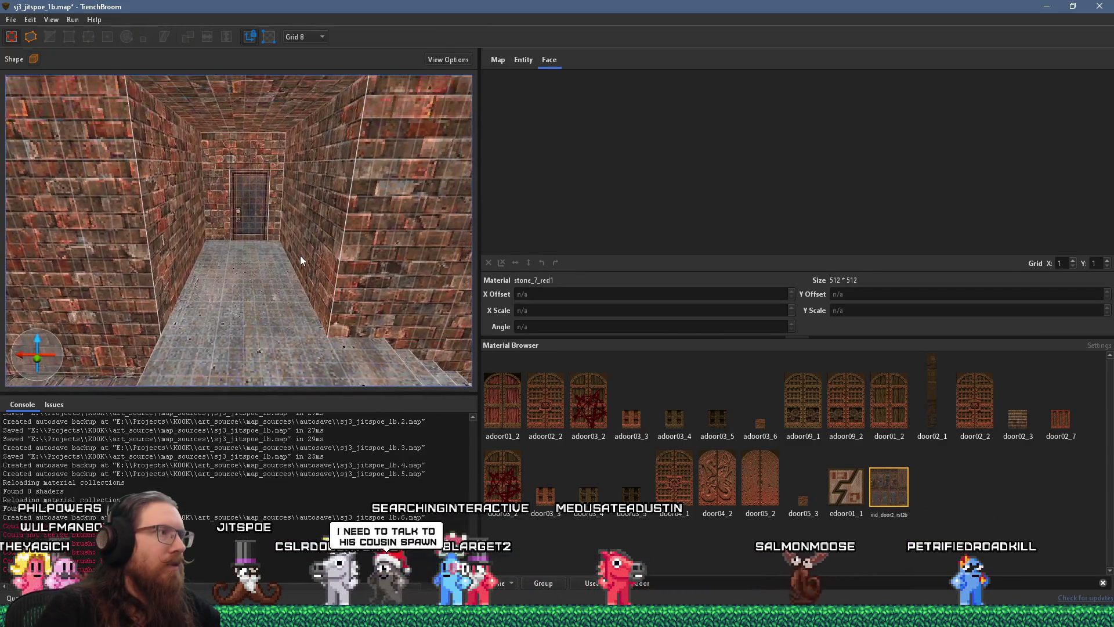
pyautogui.press('w')
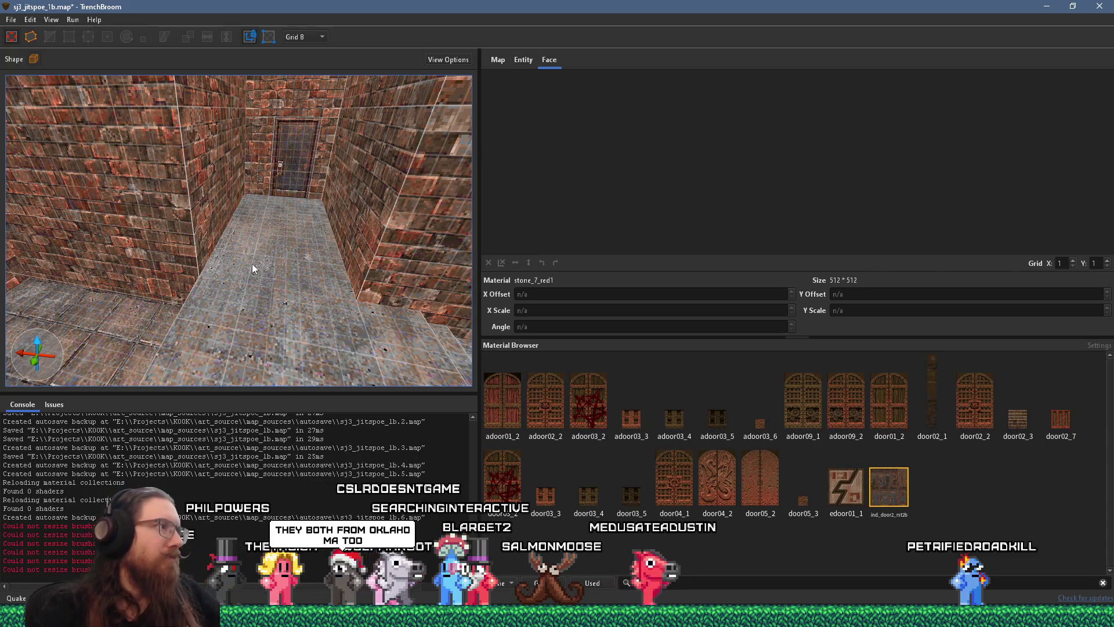
pyautogui.moveTo(252, 263)
pyautogui.mouseDown()
pyautogui.moveTo(274, 235)
pyautogui.moveTo(315, 223)
pyautogui.moveTo(283, 196)
pyautogui.moveTo(272, 246)
pyautogui.mouseUp()
pyautogui.press('w')
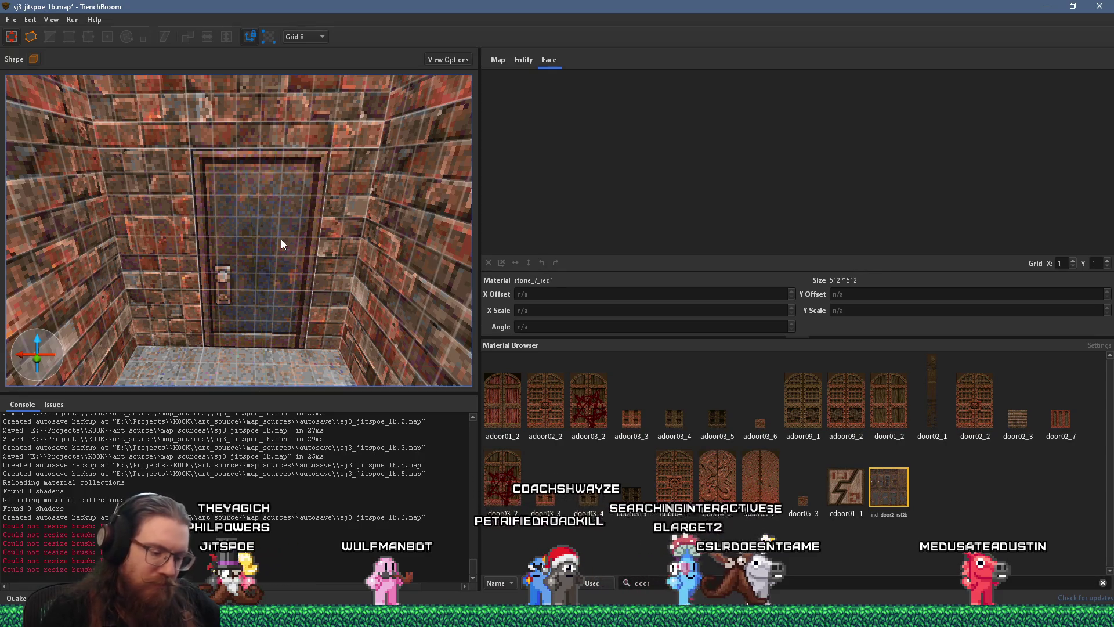
pyautogui.moveTo(354, 264); pyautogui.dragTo(339, 284)
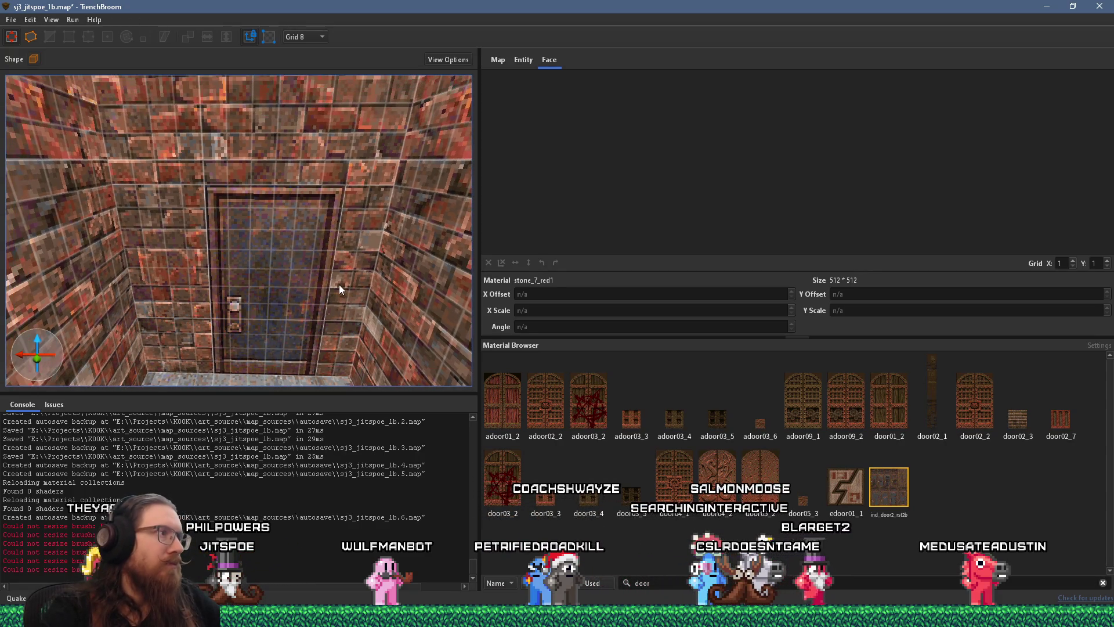
# Step: Turn the rusty door brush into a func_detail entity via Create Brush Entity > Func > detail
pyautogui.click(297, 267)
pyautogui.scroll(3, 294, 259)
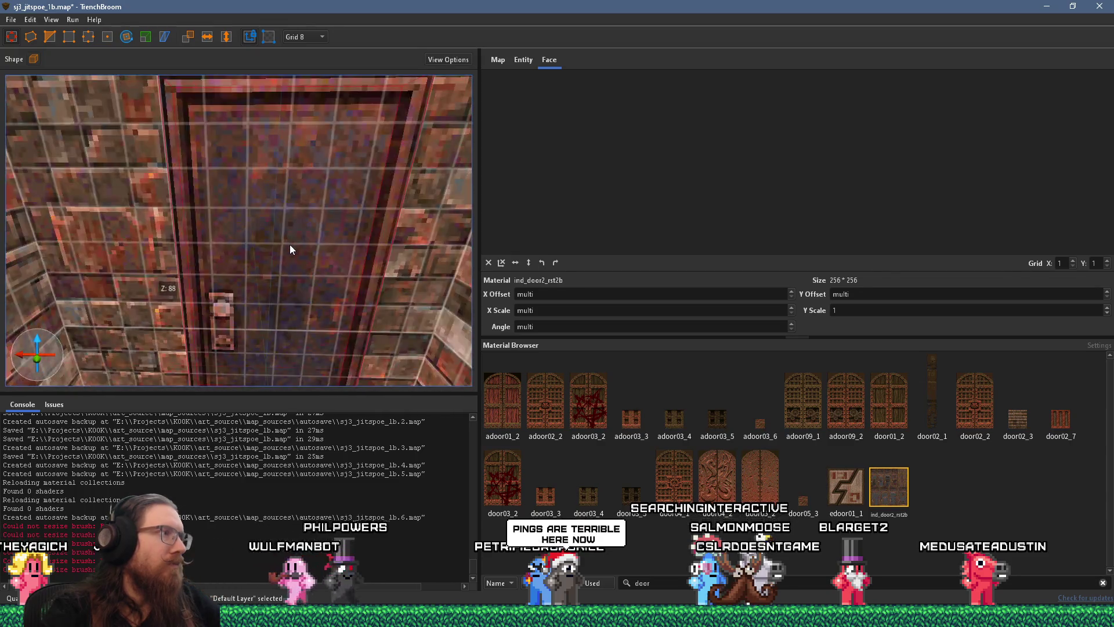
pyautogui.moveTo(290, 245); pyautogui.dragTo(299, 253)
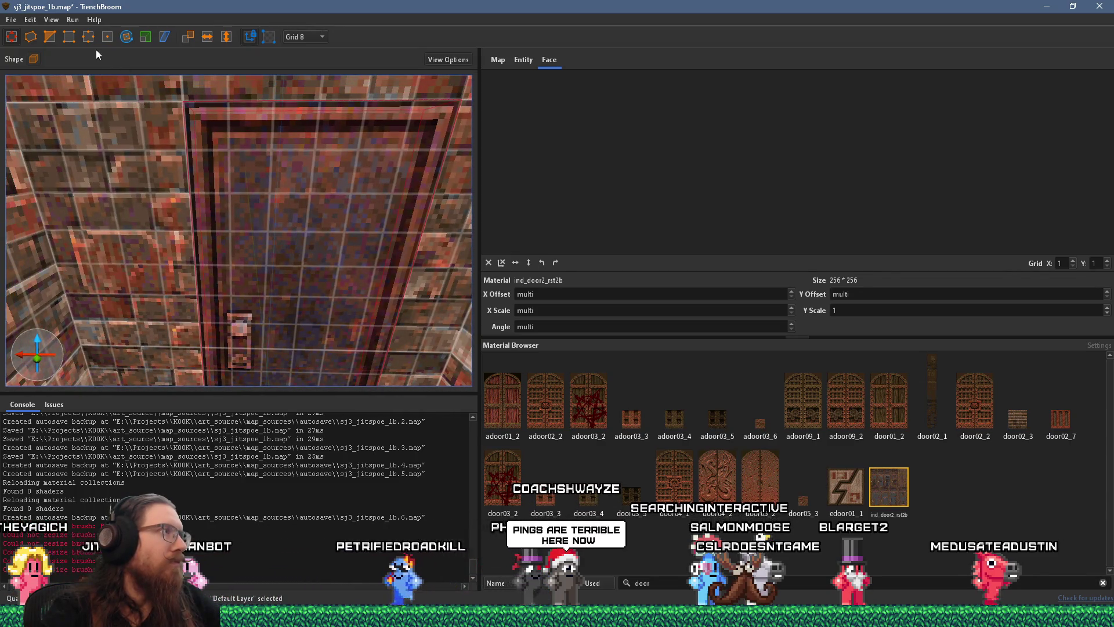
pyautogui.rightClick(273, 208)
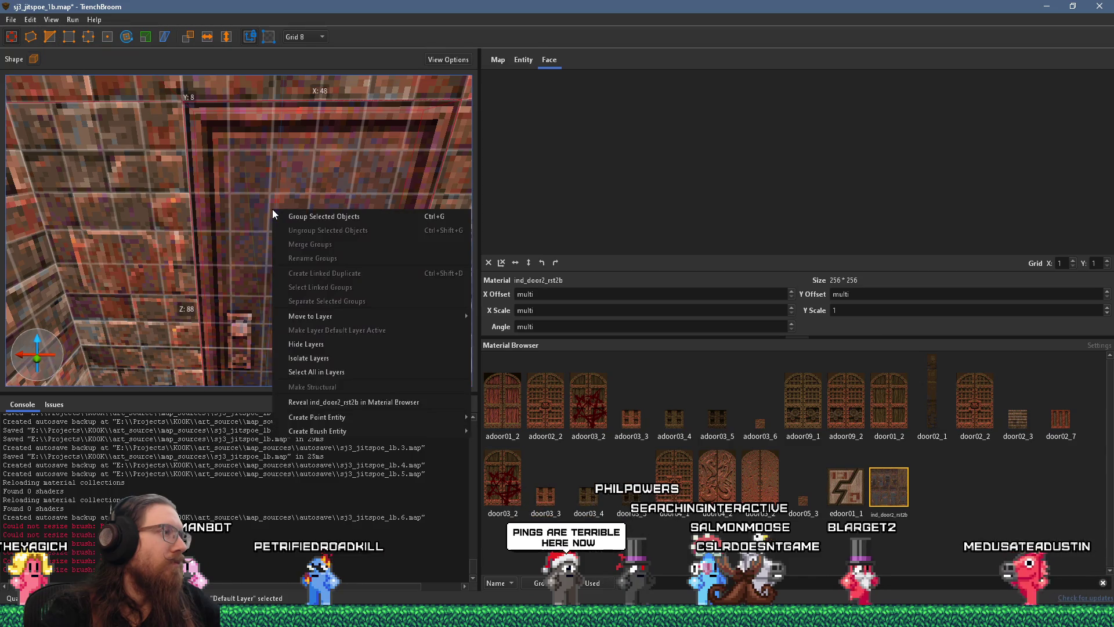
pyautogui.moveTo(363, 427)
pyautogui.moveTo(494, 431)
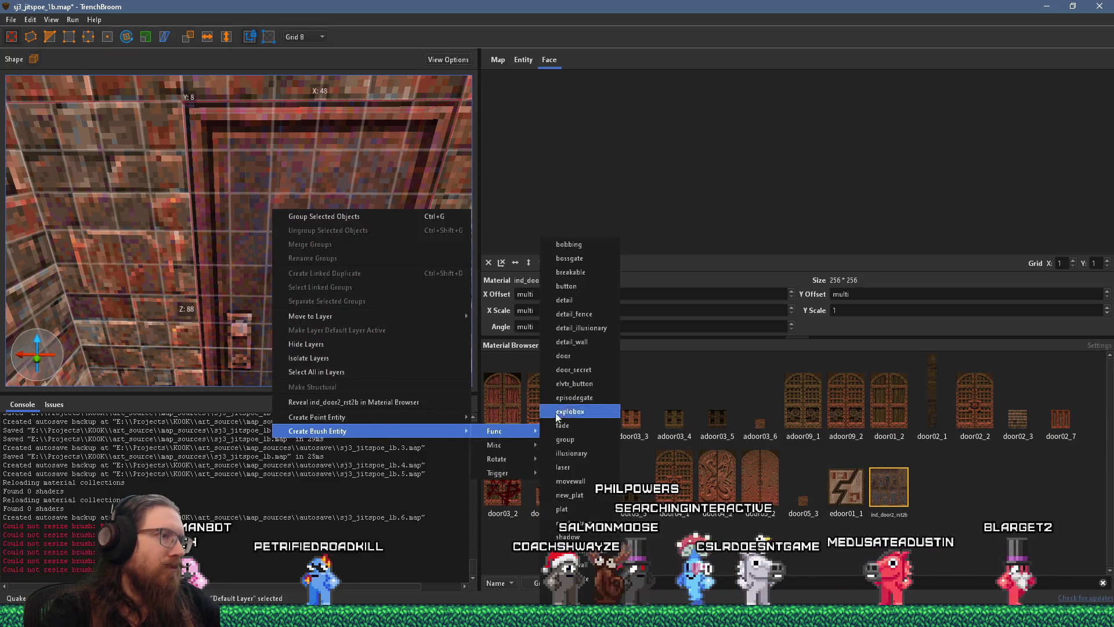
pyautogui.click(618, 304)
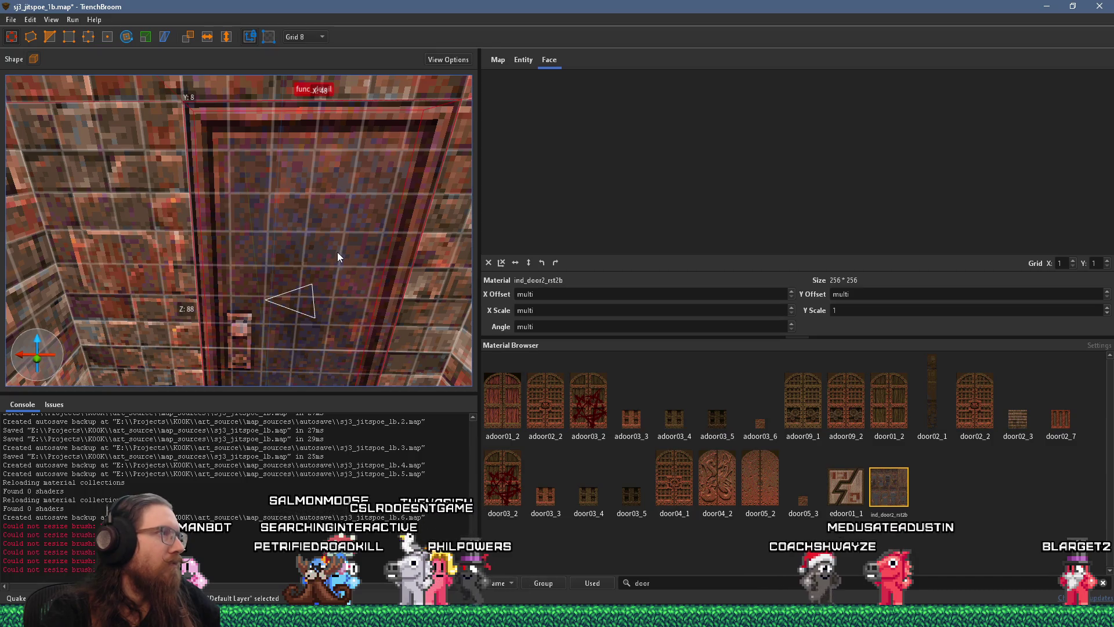
# Step: Reselect the func_detail door and set the grid size to 4
pyautogui.moveTo(321, 255)
pyautogui.mouseDown()
pyautogui.moveTo(327, 267)
pyautogui.moveTo(314, 239)
pyautogui.moveTo(320, 254)
pyautogui.mouseUp()
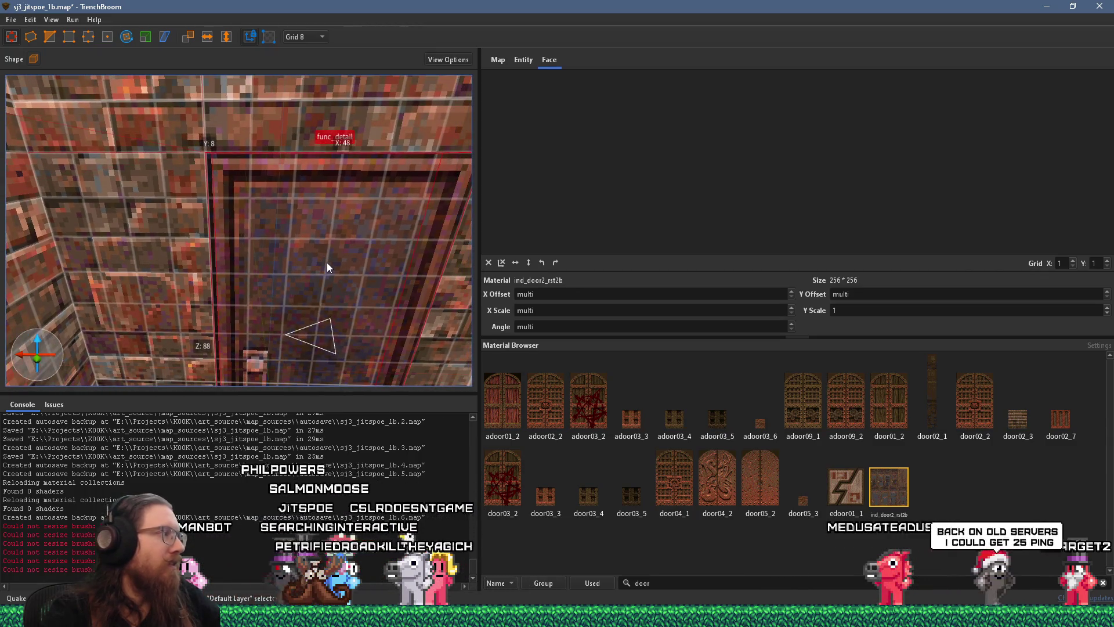
pyautogui.press('Escape')
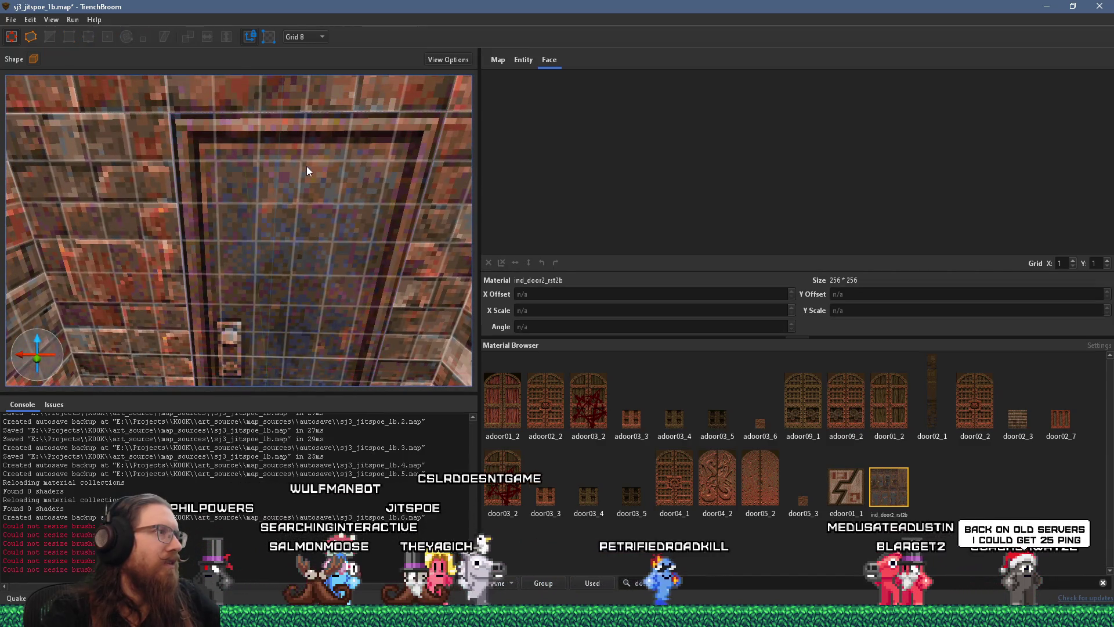
pyautogui.click(307, 165)
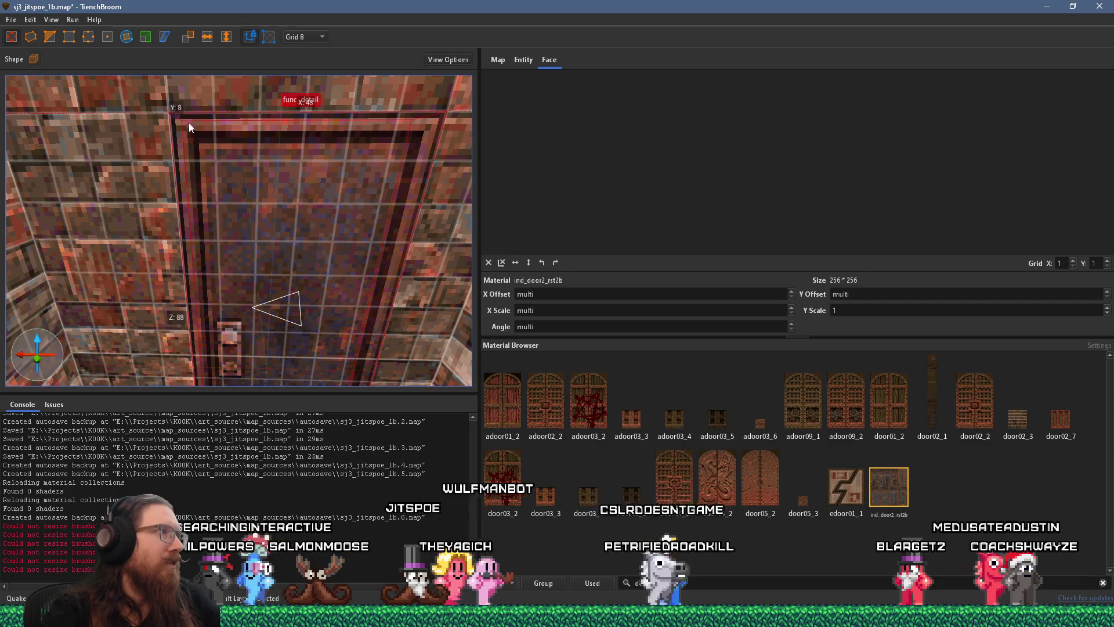
pyautogui.click(303, 37)
pyautogui.click(302, 67)
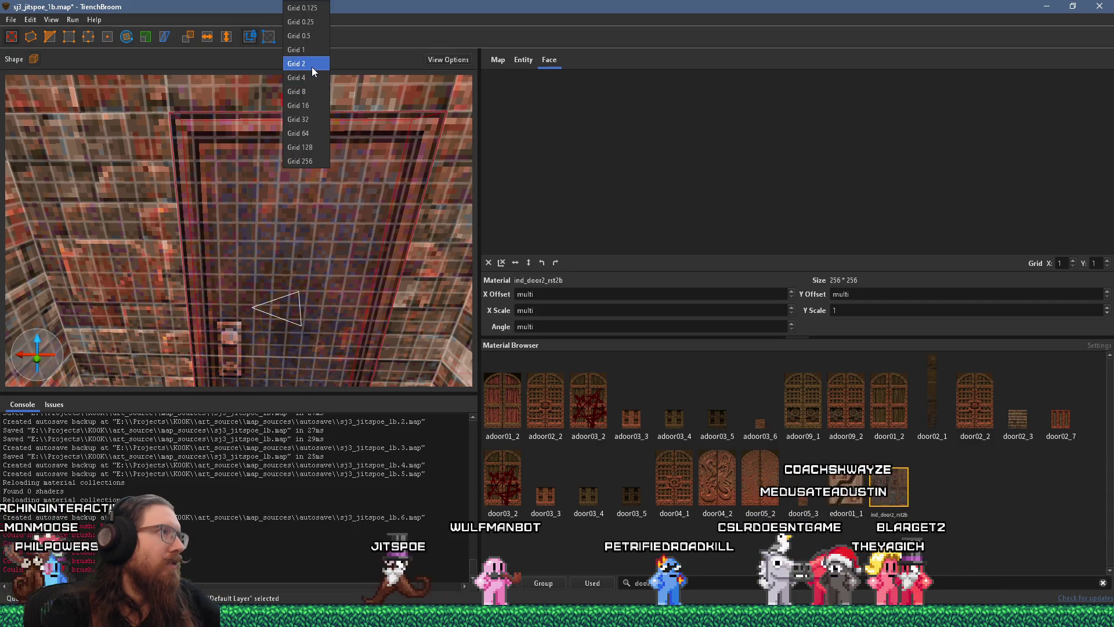
# Step: Step the grid size down to 2, then to 1
pyautogui.click(311, 68)
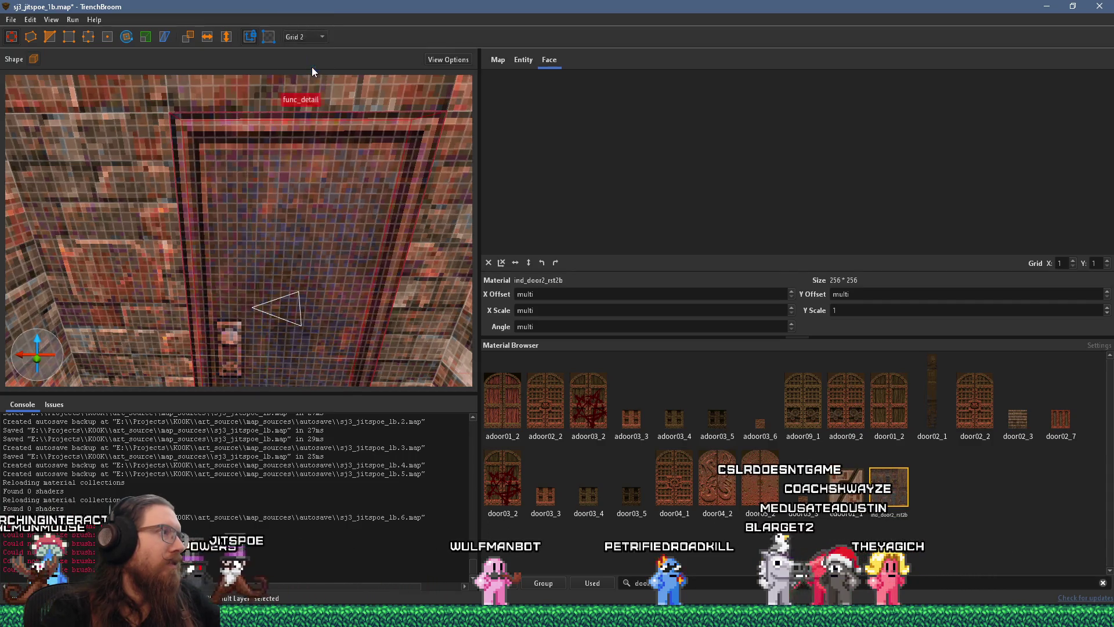
pyautogui.click(311, 37)
pyautogui.click(312, 51)
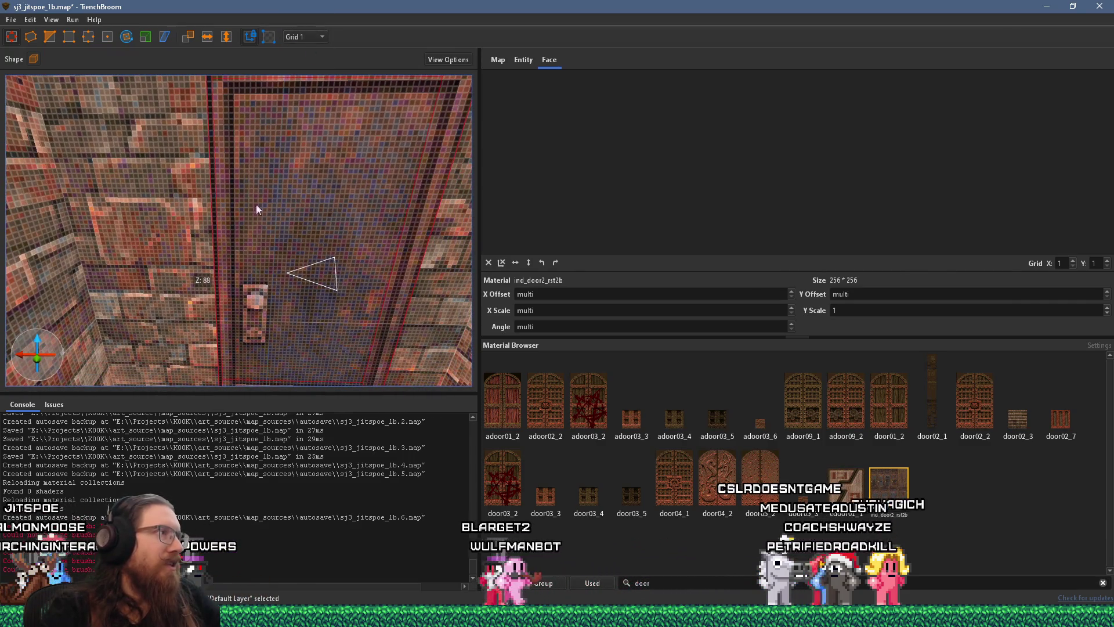
pyautogui.scroll(-2, 258, 212)
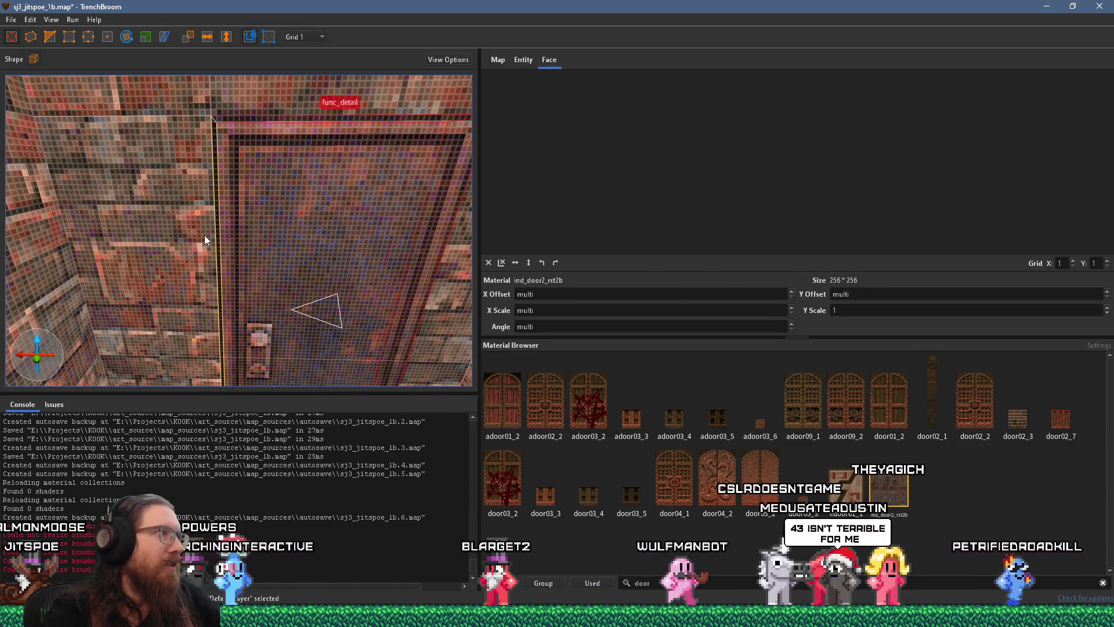
pyautogui.moveTo(232, 239); pyautogui.dragTo(297, 242)
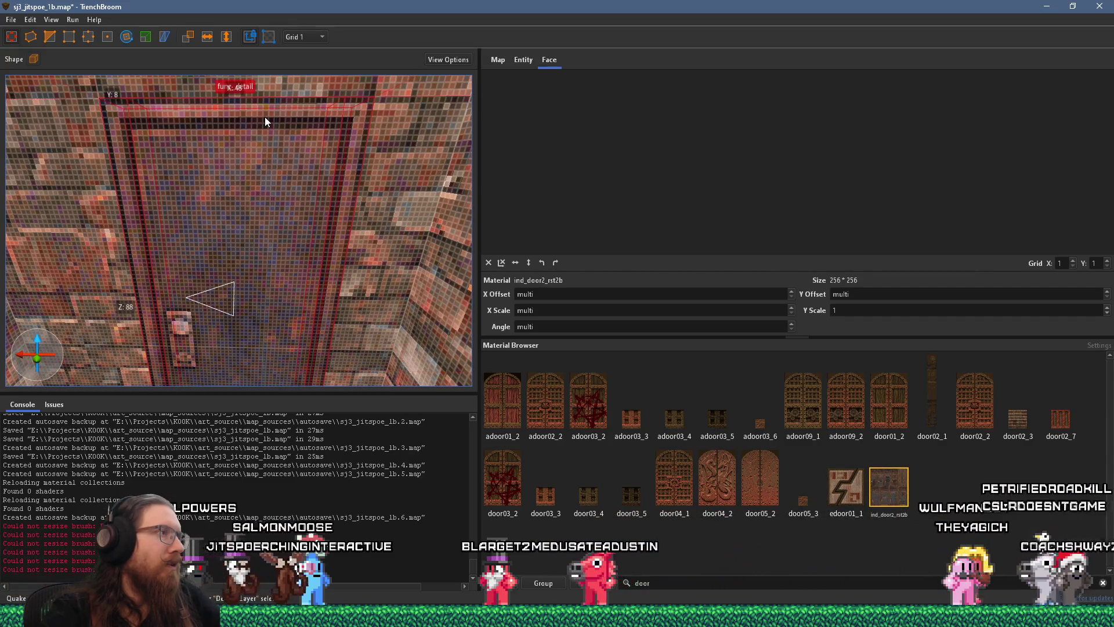
# Step: Make the func_detail door brush thinner, about 38 units, then deselect it
pyautogui.hotkey('ctrl', 'z')
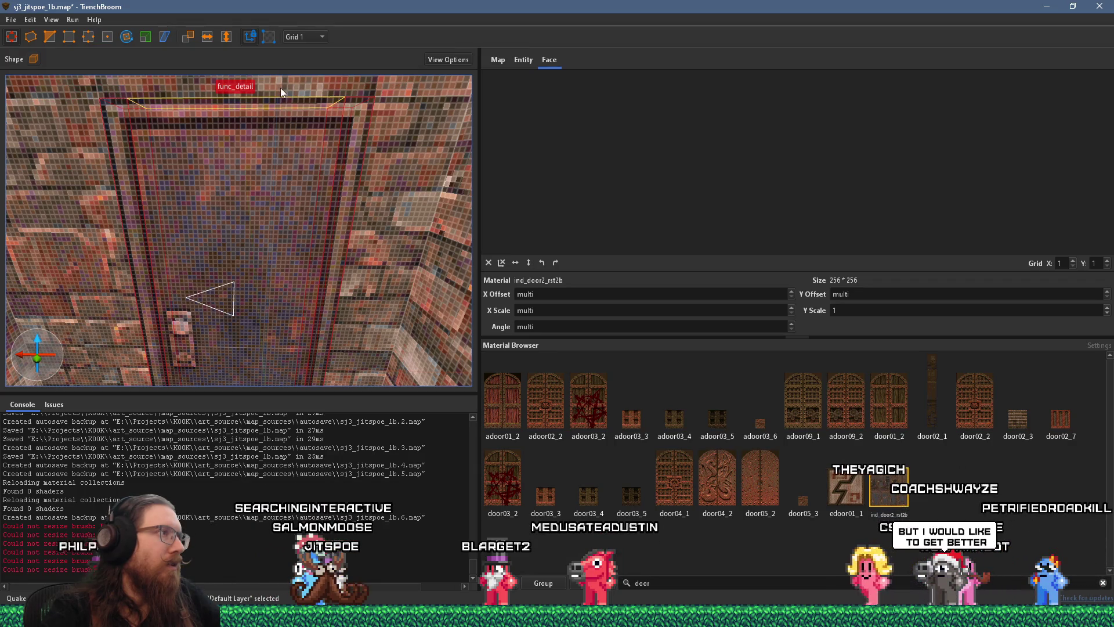
pyautogui.scroll(2, 304, 164)
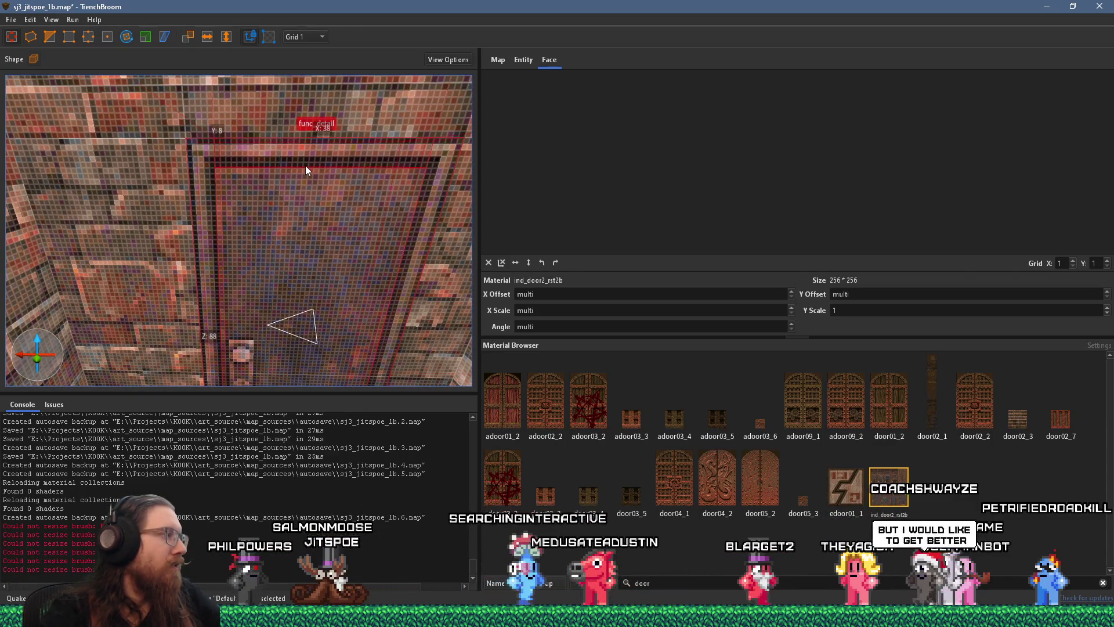
pyautogui.press('d')
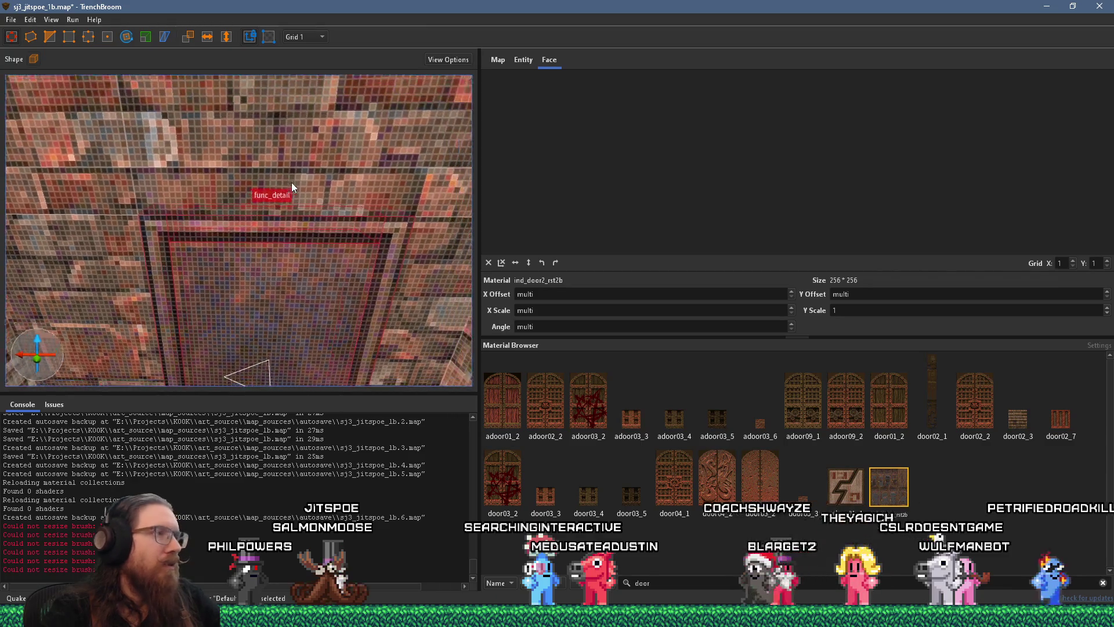
pyautogui.press('Escape')
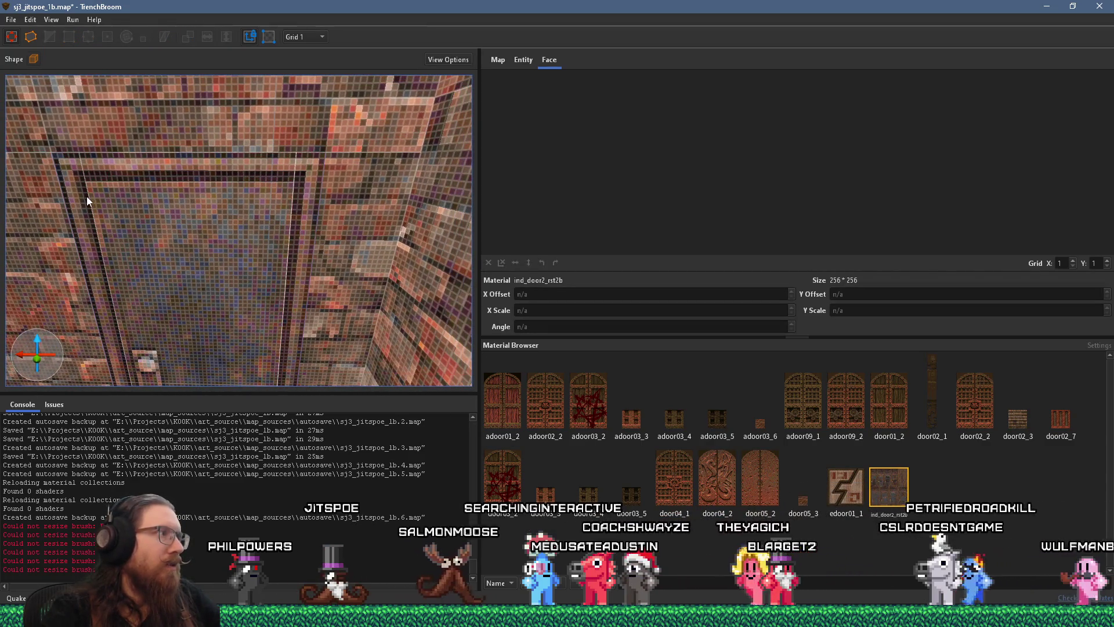
pyautogui.moveTo(93, 171); pyautogui.dragTo(232, 220)
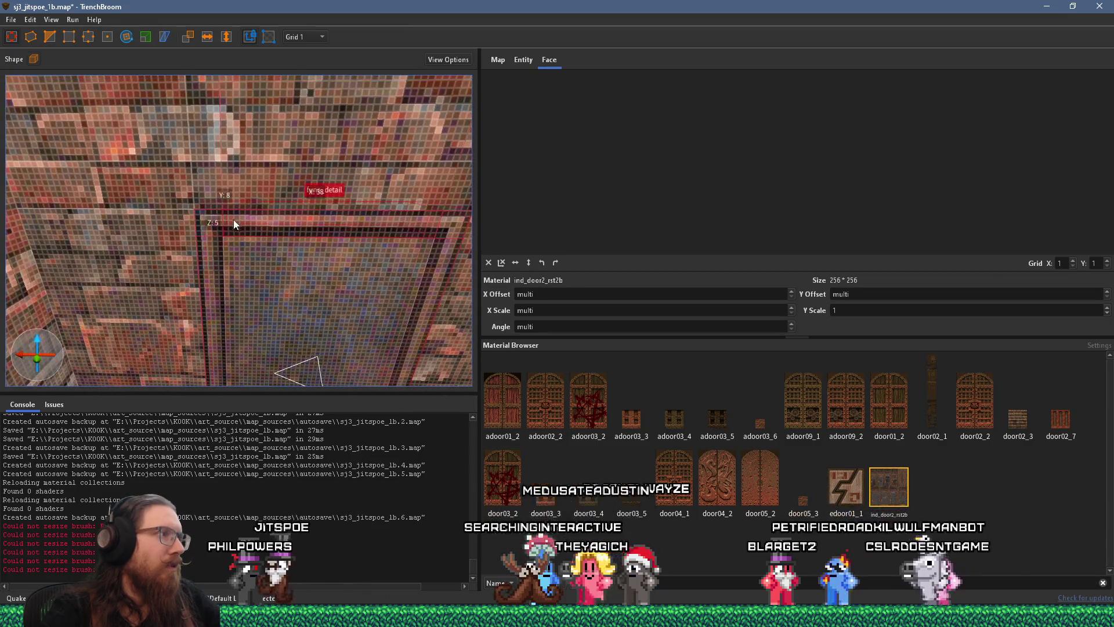
pyautogui.click(237, 221)
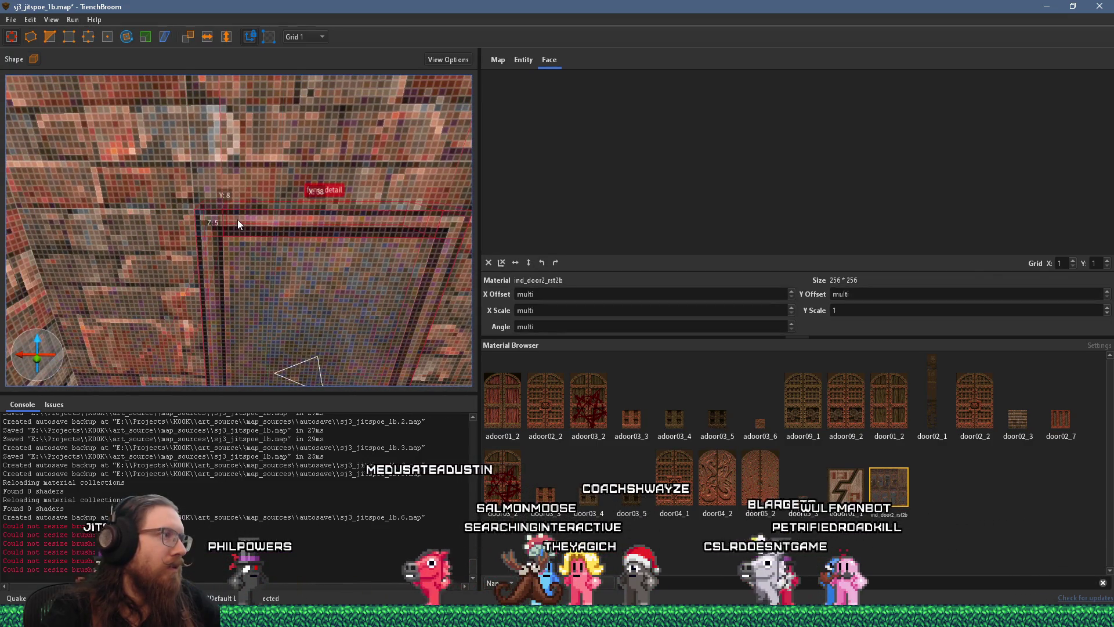
pyautogui.scroll(-5, 238, 223)
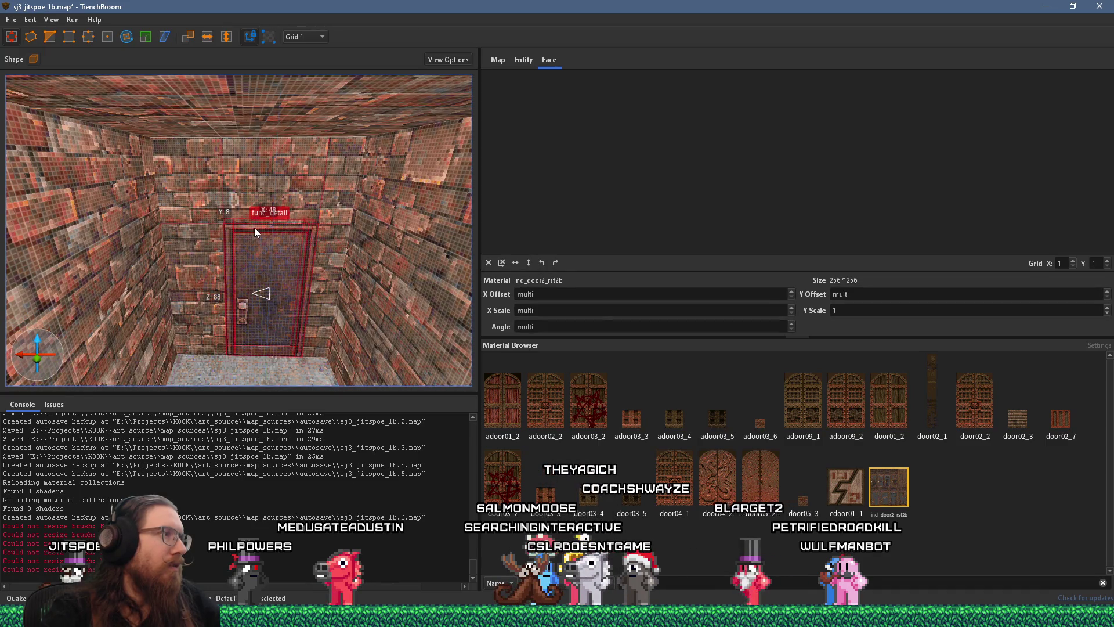
pyautogui.scroll(5, 253, 226)
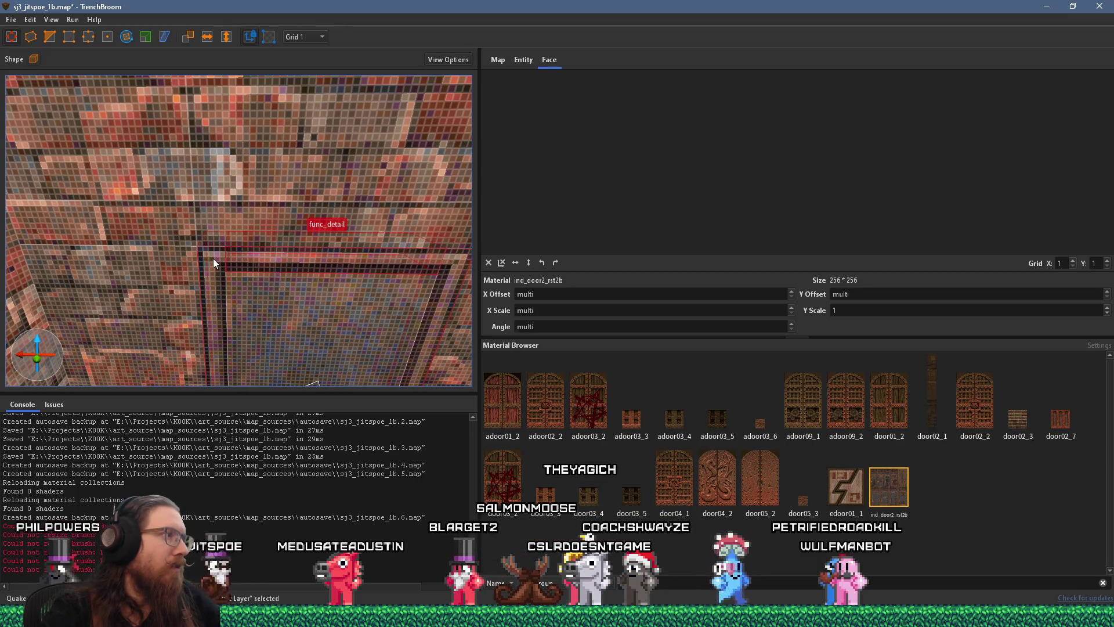
pyautogui.press('Escape')
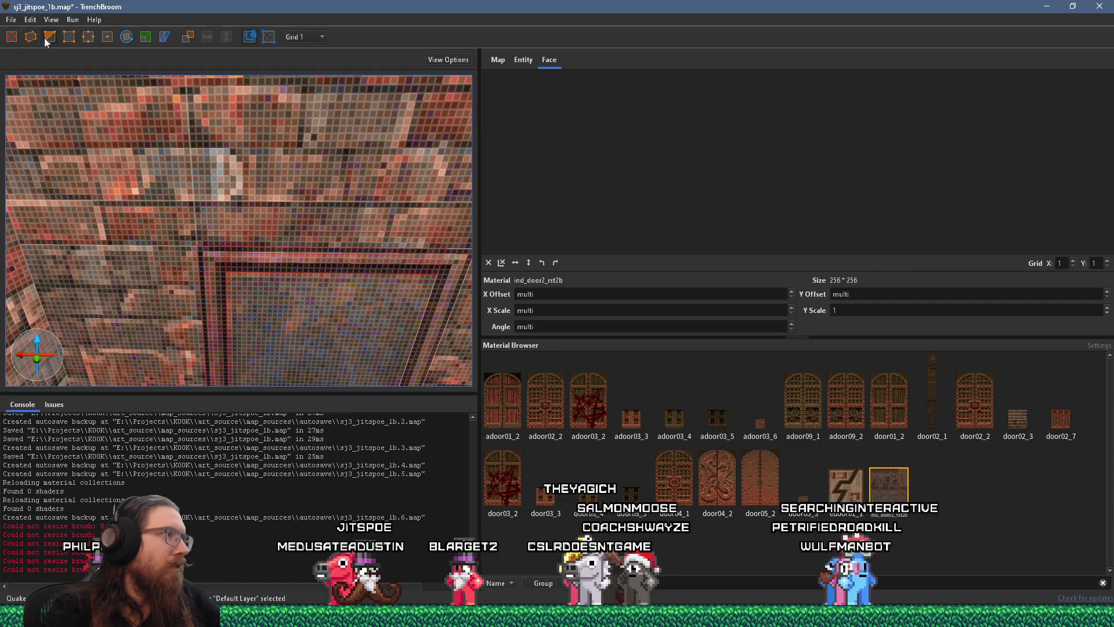
pyautogui.click(221, 269)
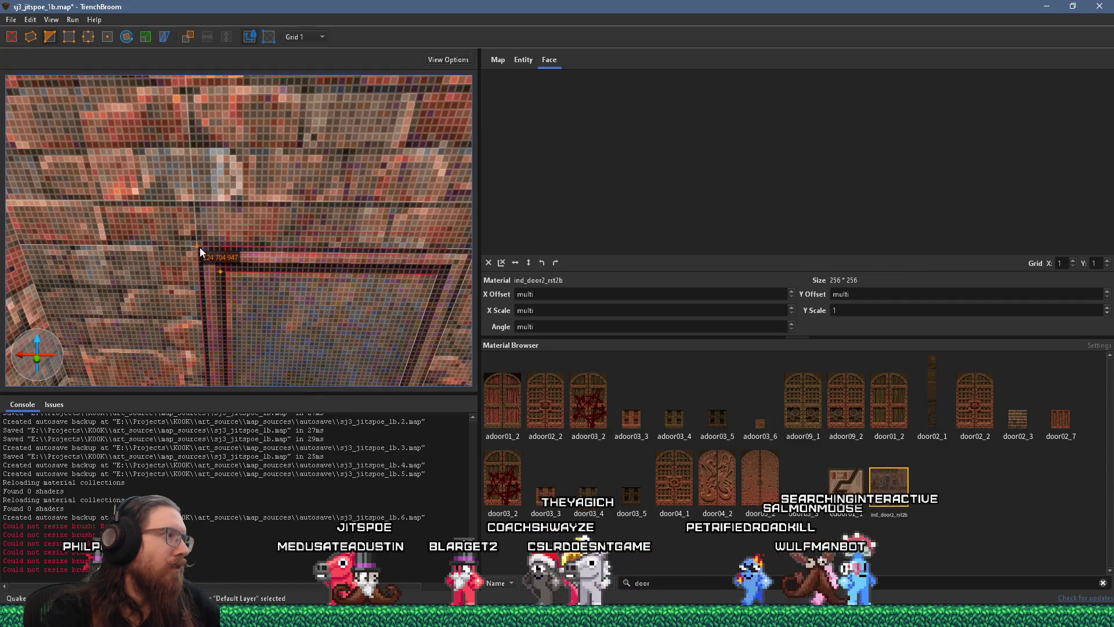
pyautogui.click(198, 246)
pyautogui.scroll(10, 254, 259)
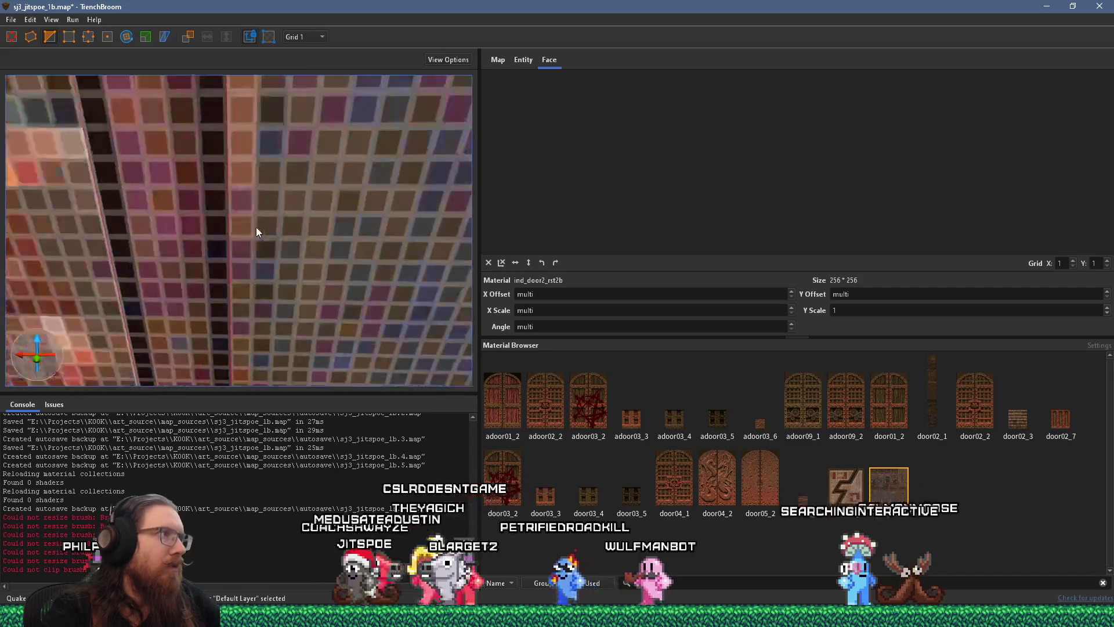
pyautogui.scroll(-10, 262, 231)
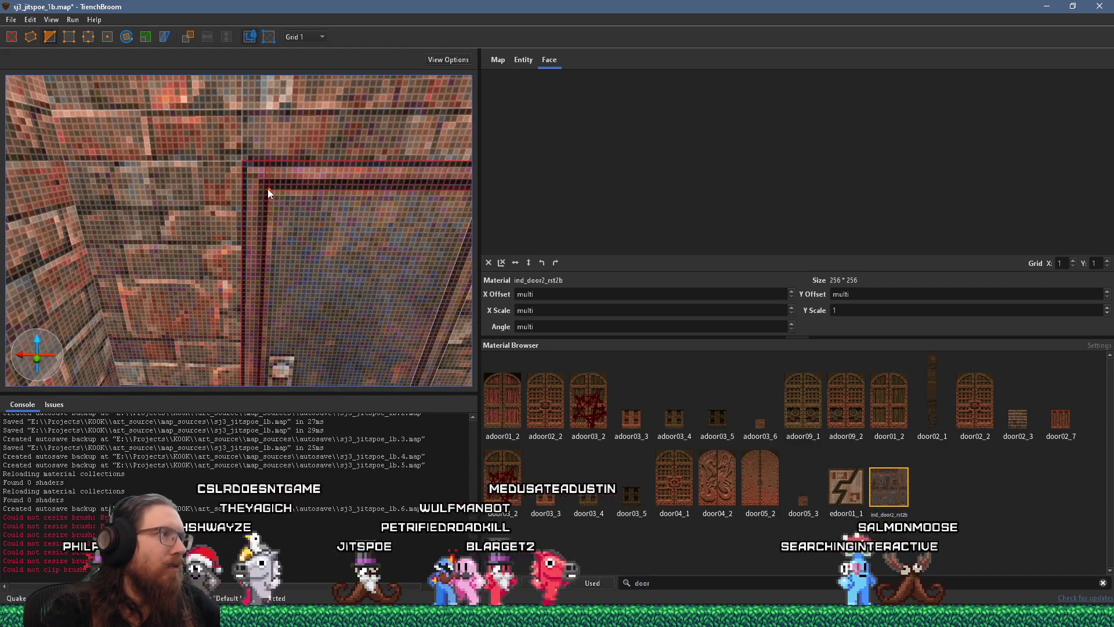
pyautogui.press('Escape')
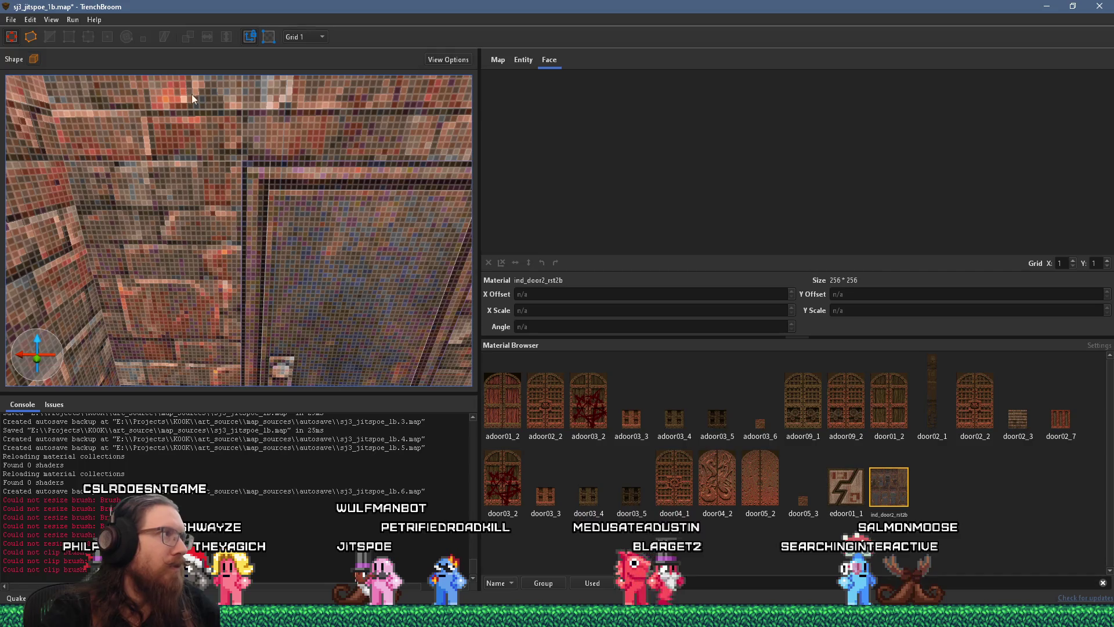
pyautogui.click(251, 190)
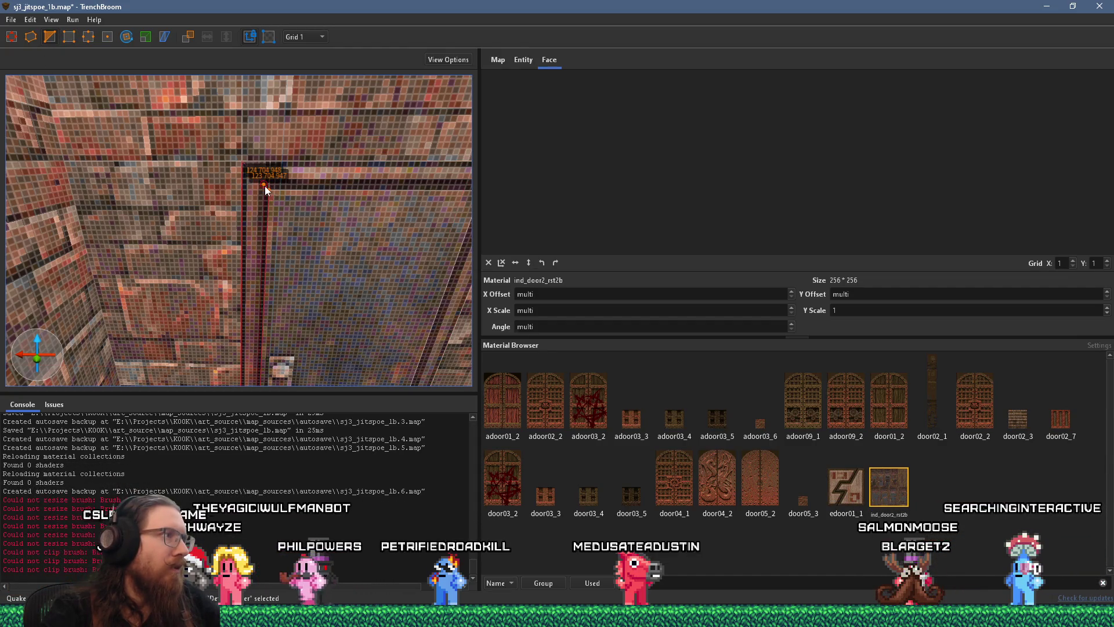
pyautogui.hotkey('ctrl', 'z')
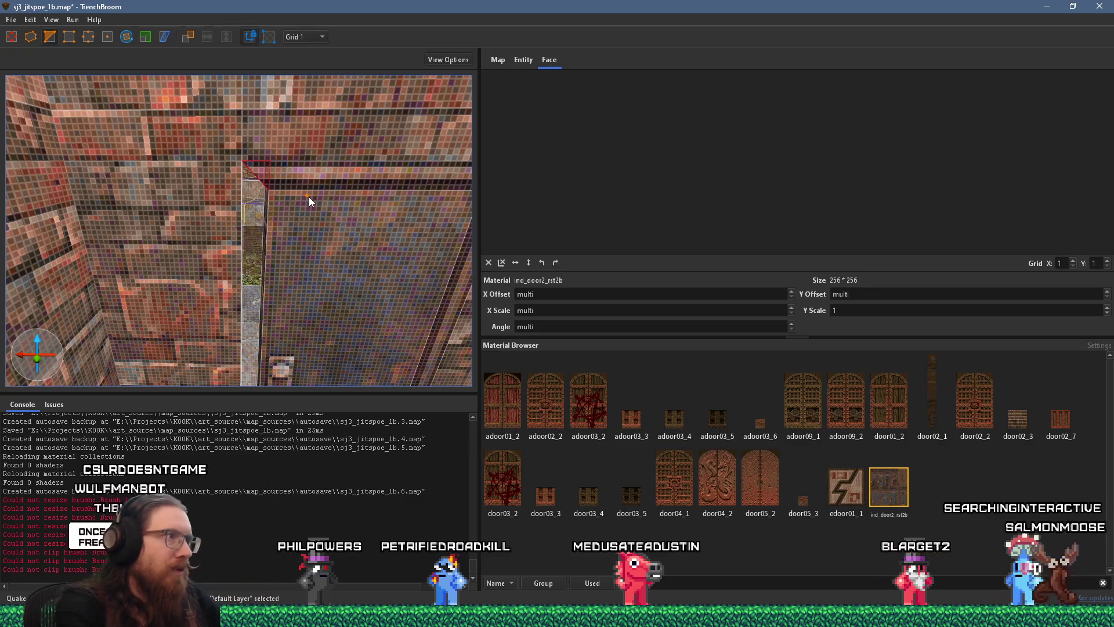
pyautogui.hotkey('ctrl', 'z')
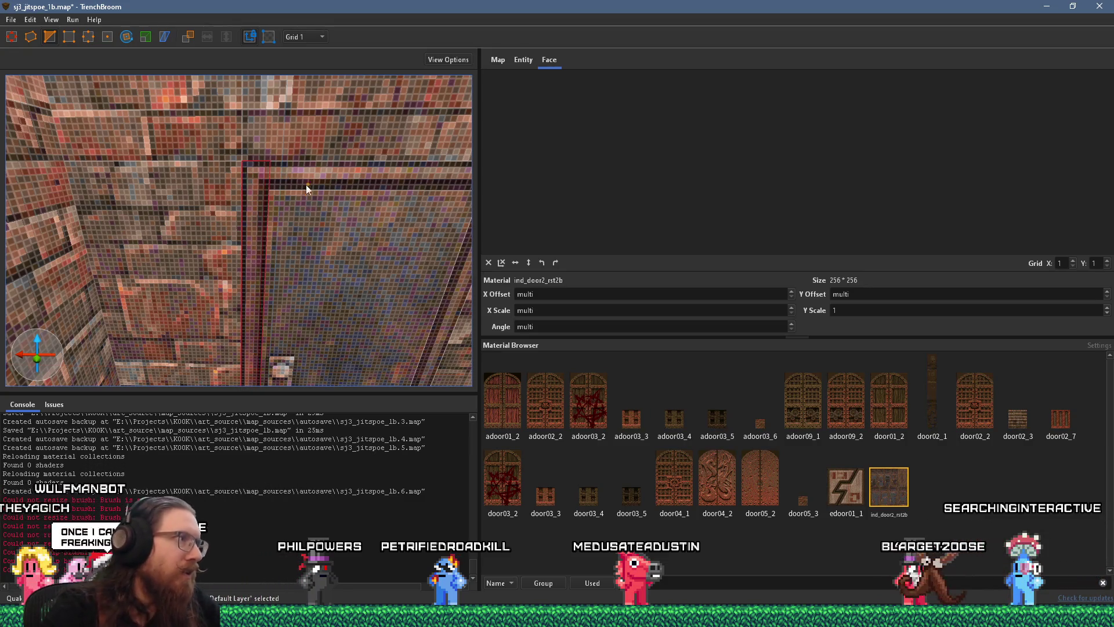
pyautogui.hotkey('ctrl', 'shift', 'z')
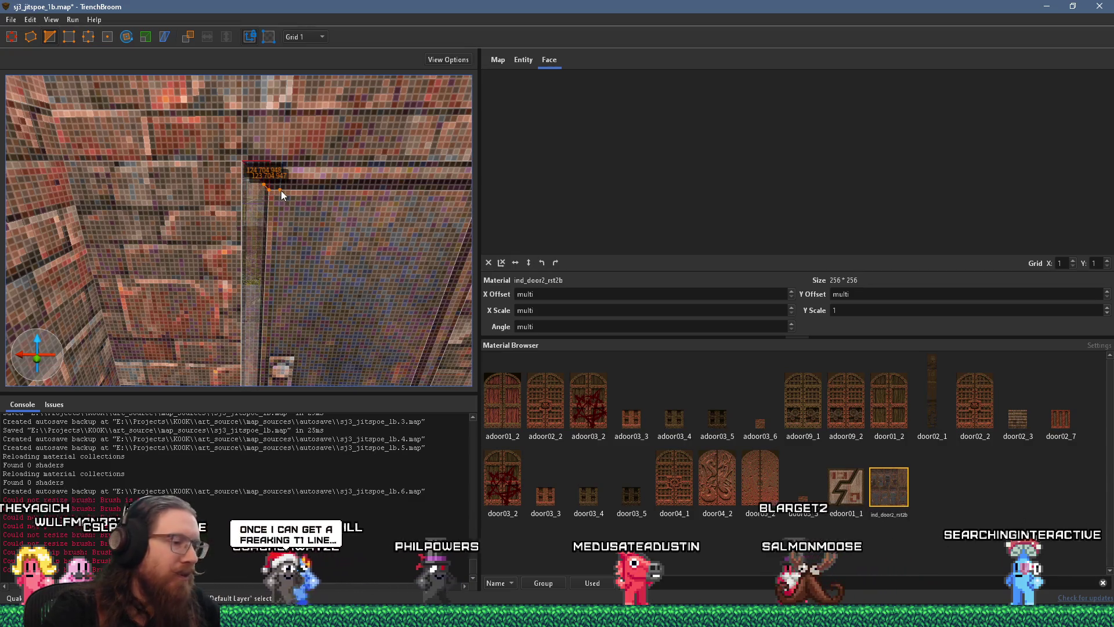
pyautogui.hotkey('ctrl', 'z')
pyautogui.scroll(-3, 249, 176)
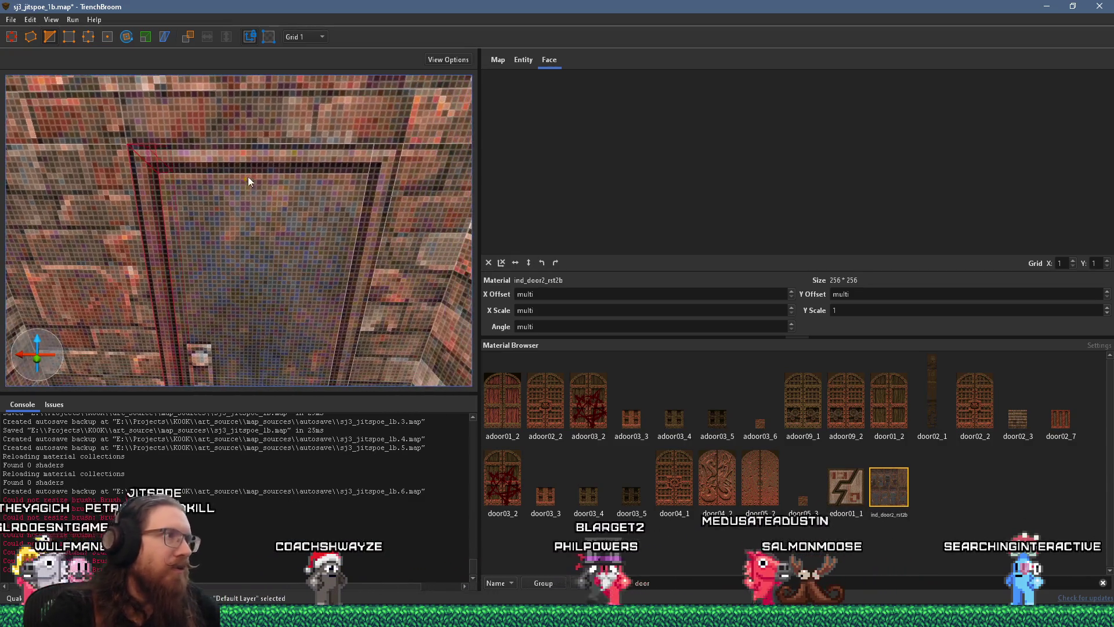
pyautogui.click(370, 176)
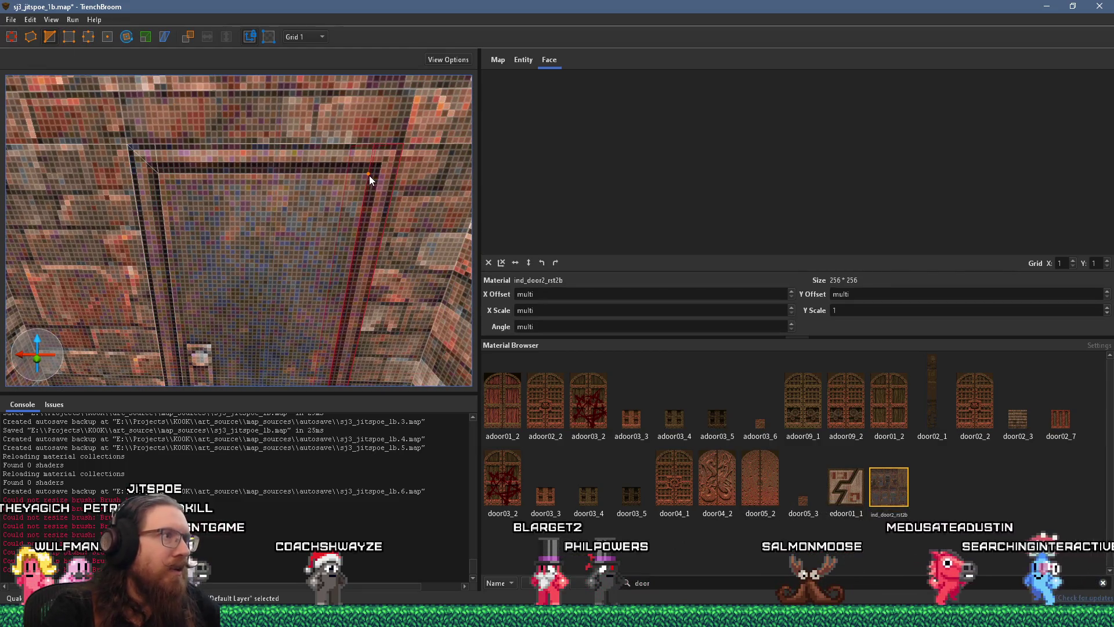
pyautogui.press('d')
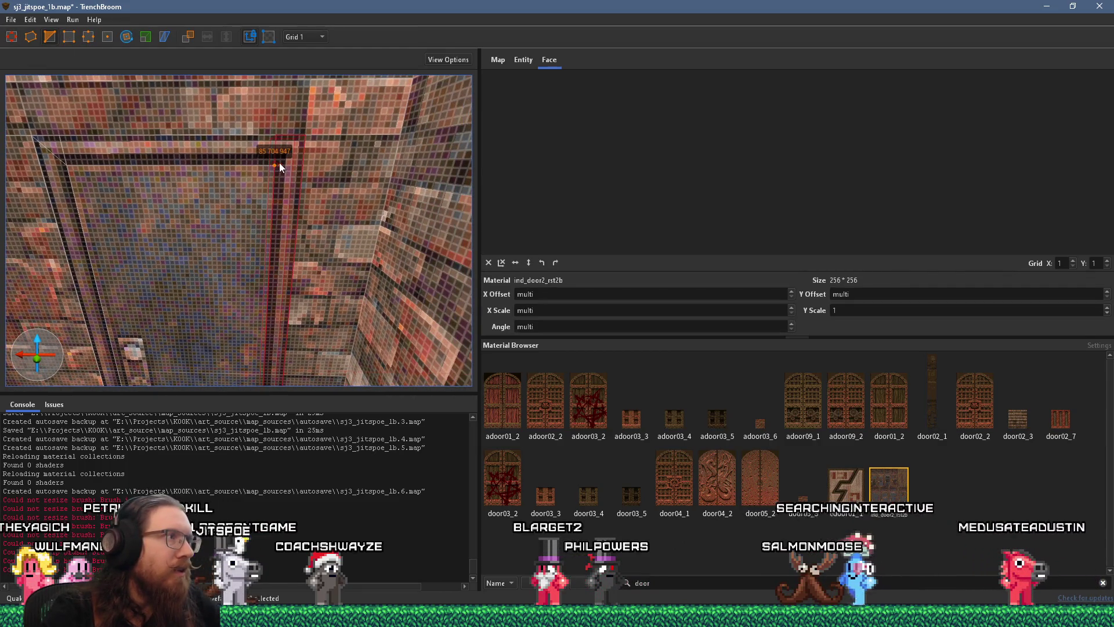
pyautogui.press('Escape')
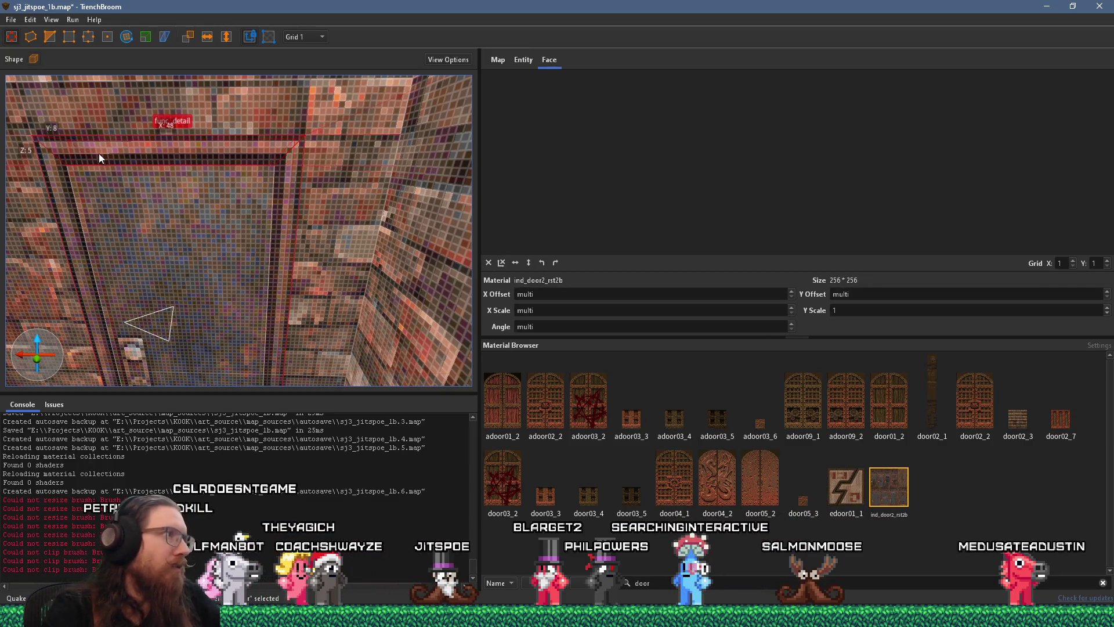
pyautogui.moveTo(98, 153); pyautogui.dragTo(157, 141)
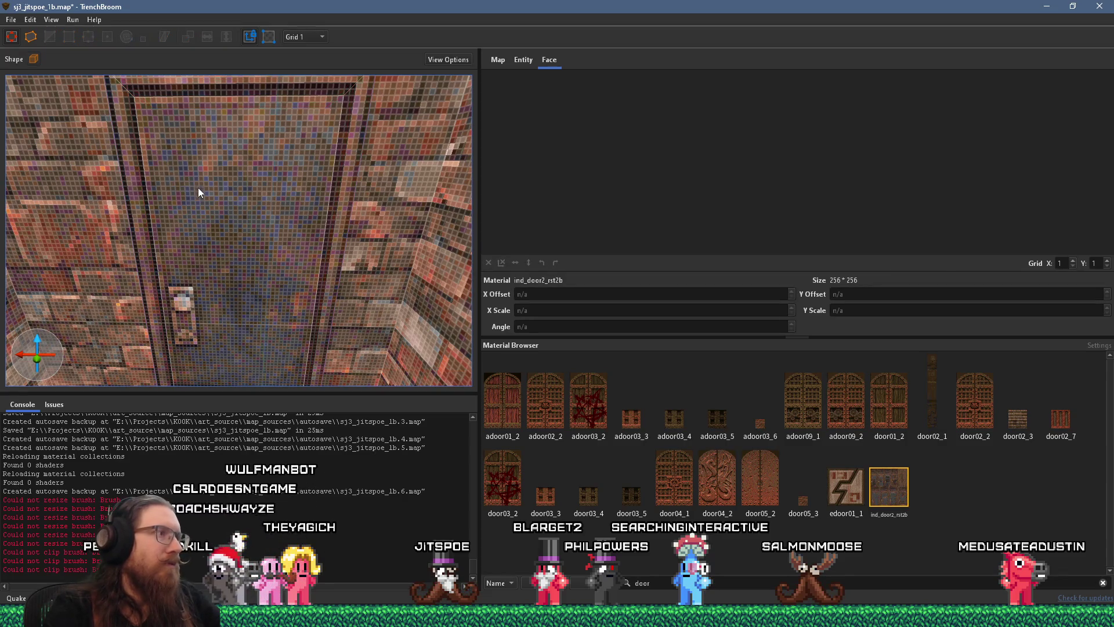
pyautogui.click(213, 194)
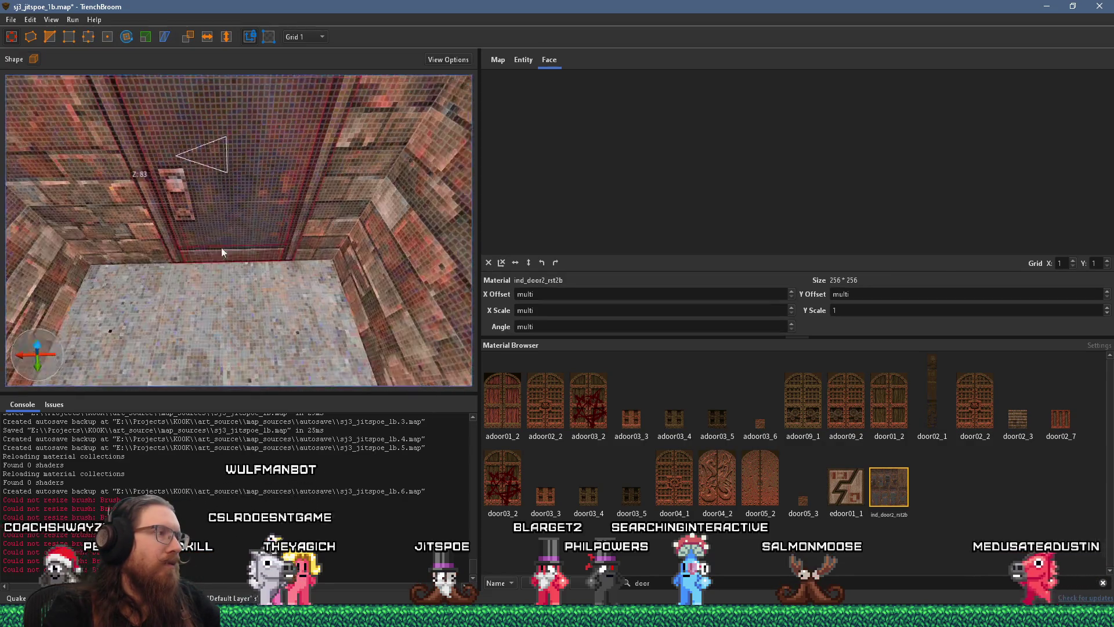
pyautogui.press('d')
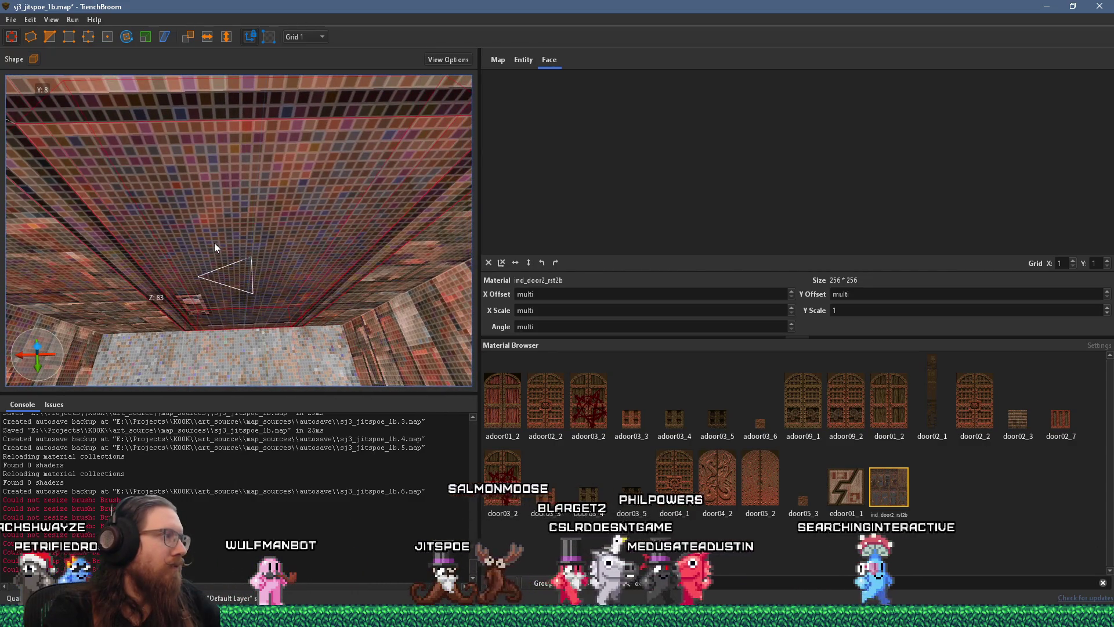
# Step: Orbit the 3D view around to the door brush and centre on it
pyautogui.press('d')
pyautogui.moveTo(194, 236)
pyautogui.mouseDown()
pyautogui.moveTo(210, 253)
pyautogui.moveTo(355, 253)
pyautogui.moveTo(345, 217)
pyautogui.moveTo(340, 240)
pyautogui.moveTo(301, 241)
pyautogui.moveTo(349, 221)
pyautogui.moveTo(272, 260)
pyautogui.moveTo(206, 245)
pyautogui.mouseUp()
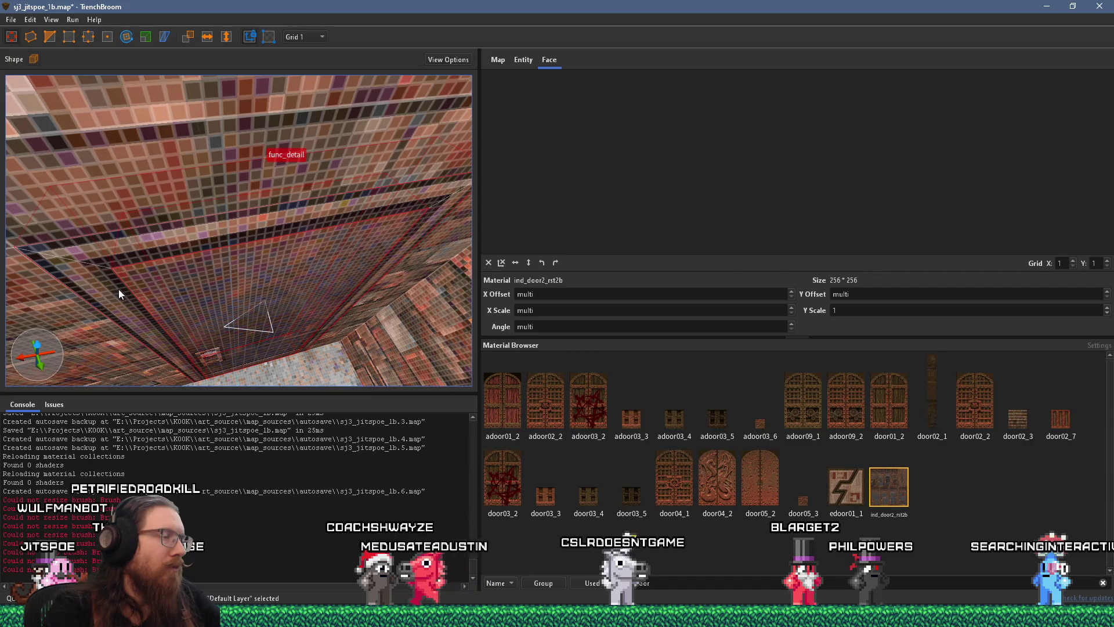
pyautogui.moveTo(215, 283)
pyautogui.mouseDown()
pyautogui.moveTo(271, 270)
pyautogui.moveTo(330, 231)
pyautogui.moveTo(306, 261)
pyautogui.moveTo(308, 199)
pyautogui.mouseUp()
pyautogui.moveTo(274, 103)
pyautogui.mouseDown()
pyautogui.moveTo(432, 285)
pyautogui.moveTo(302, 259)
pyautogui.moveTo(204, 214)
pyautogui.moveTo(268, 196)
pyautogui.moveTo(219, 203)
pyautogui.mouseUp()
pyautogui.hotkey('ctrl', 'u')
pyautogui.moveTo(281, 160)
pyautogui.mouseDown()
pyautogui.moveTo(225, 193)
pyautogui.moveTo(209, 179)
pyautogui.mouseUp()
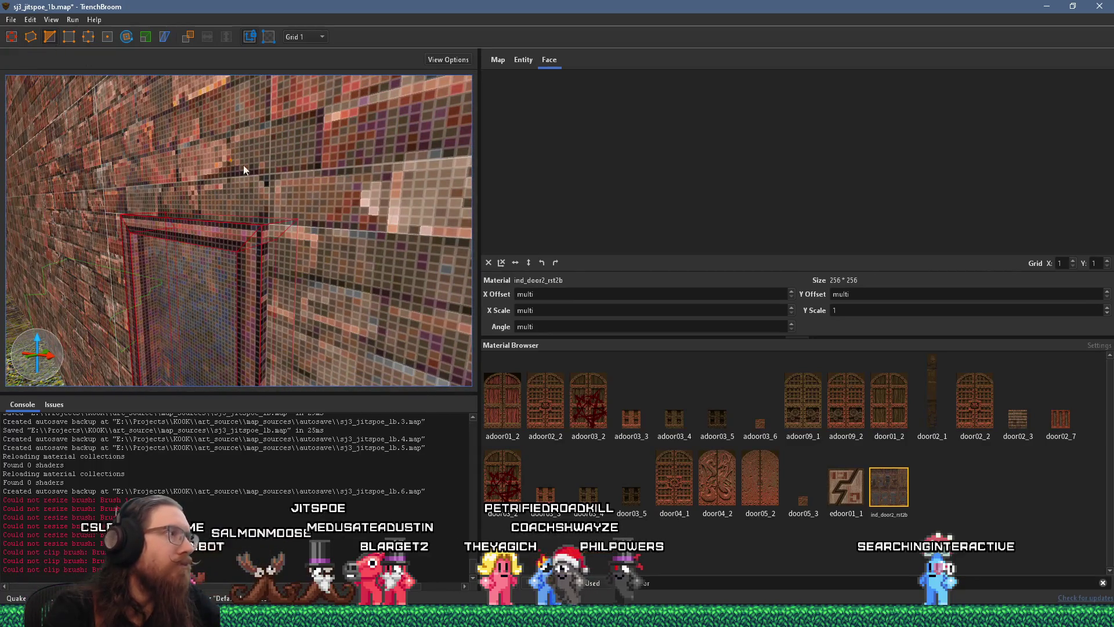
# Step: Nudge the door brush slightly right, deselect it, then pick its front face
pyautogui.press('Right')
pyautogui.press('Escape')
pyautogui.moveTo(319, 211)
pyautogui.mouseDown()
pyautogui.moveTo(339, 158)
pyautogui.moveTo(311, 177)
pyautogui.moveTo(305, 213)
pyautogui.moveTo(276, 243)
pyautogui.mouseUp()
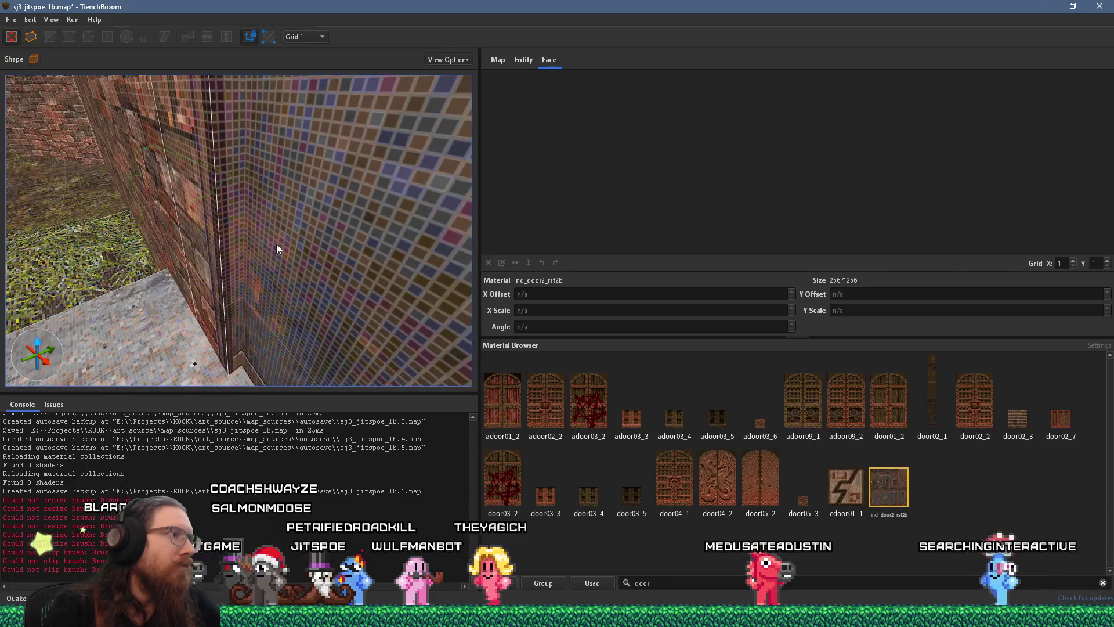
pyautogui.keyDown('shift'); pyautogui.click(235, 267); pyautogui.keyUp('shift')
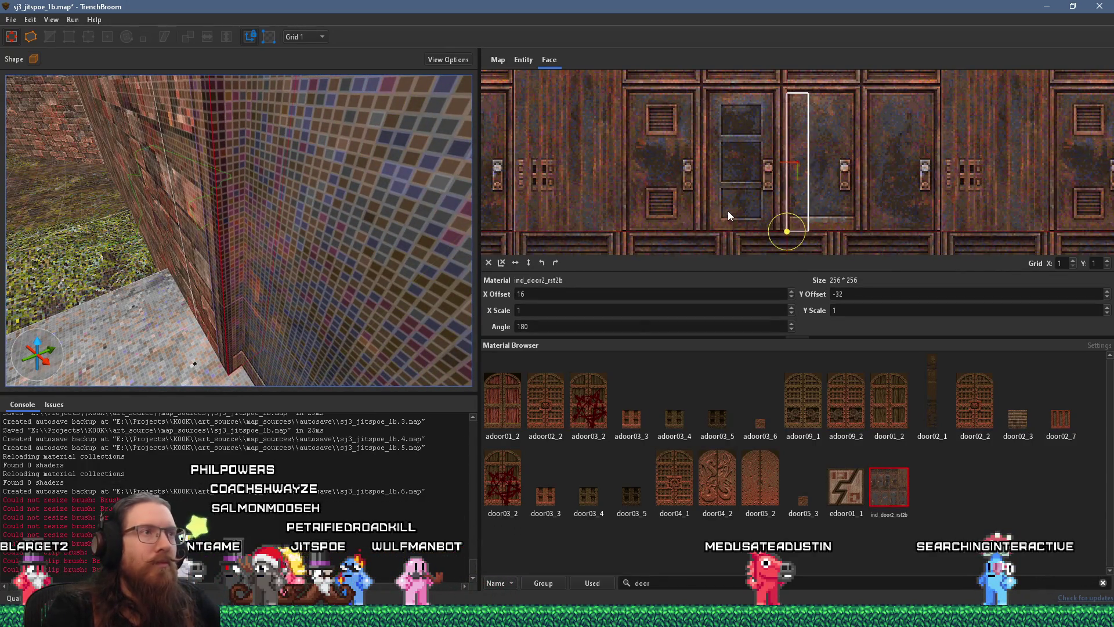
# Step: Shift the door face's ind_door2_rst2b X offset to 151 so one panel fills it
pyautogui.scroll(3, 880, 187)
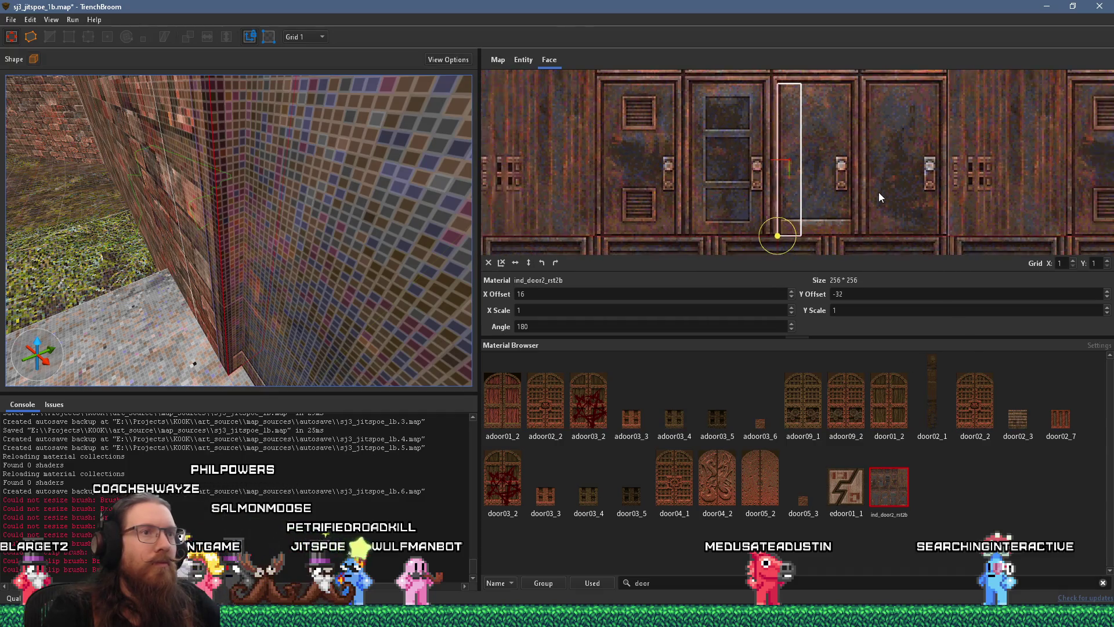
pyautogui.scroll(20, 712, 301)
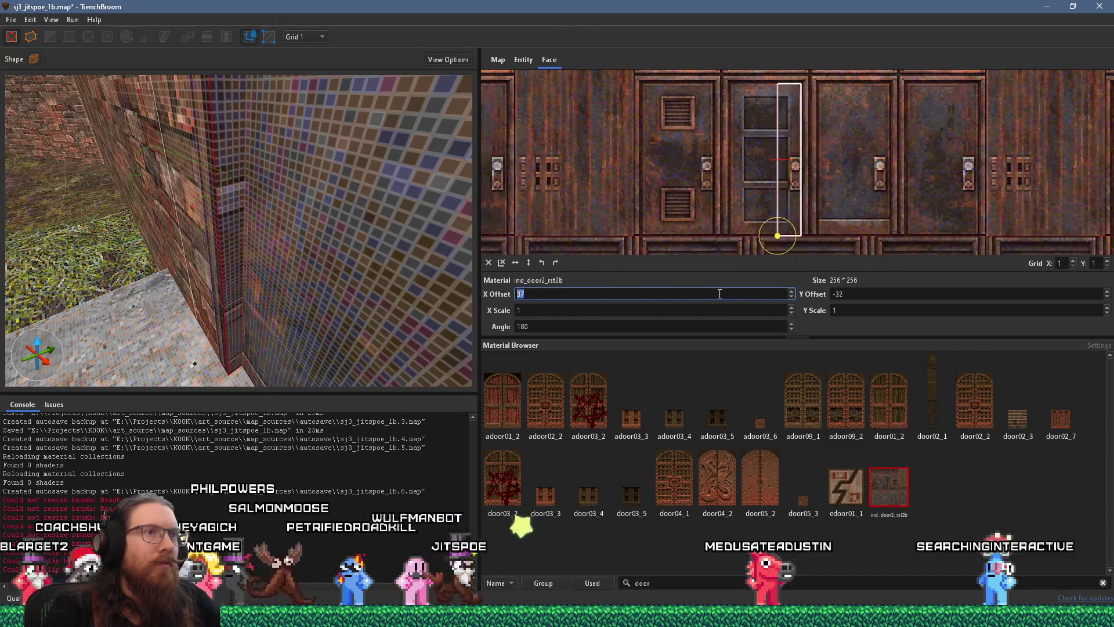
pyautogui.scroll(20, 722, 292)
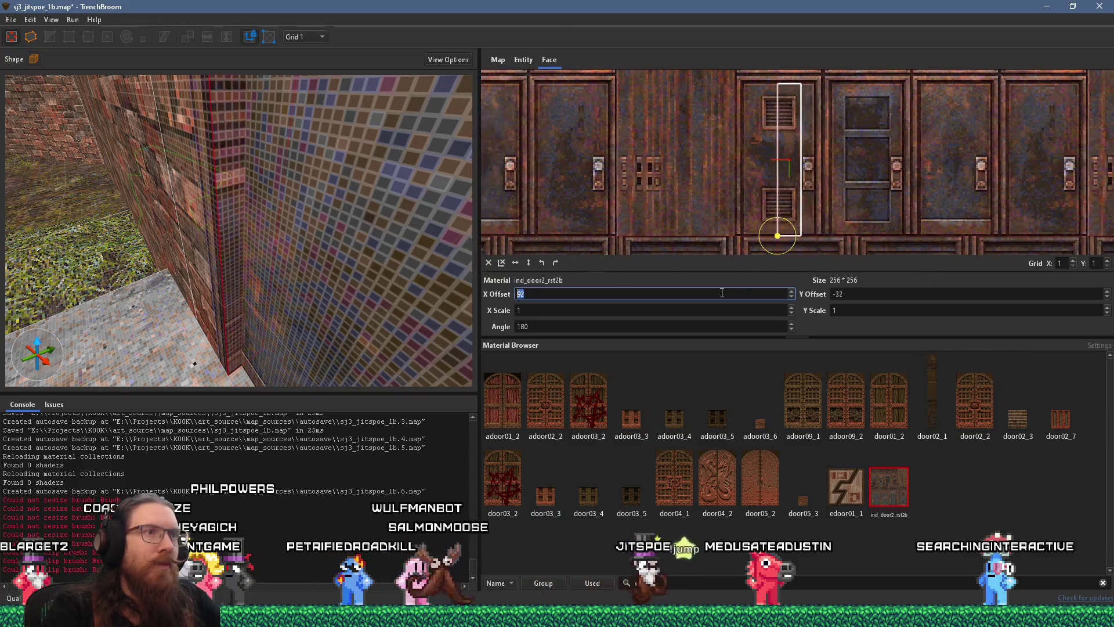
pyautogui.scroll(20, 722, 293)
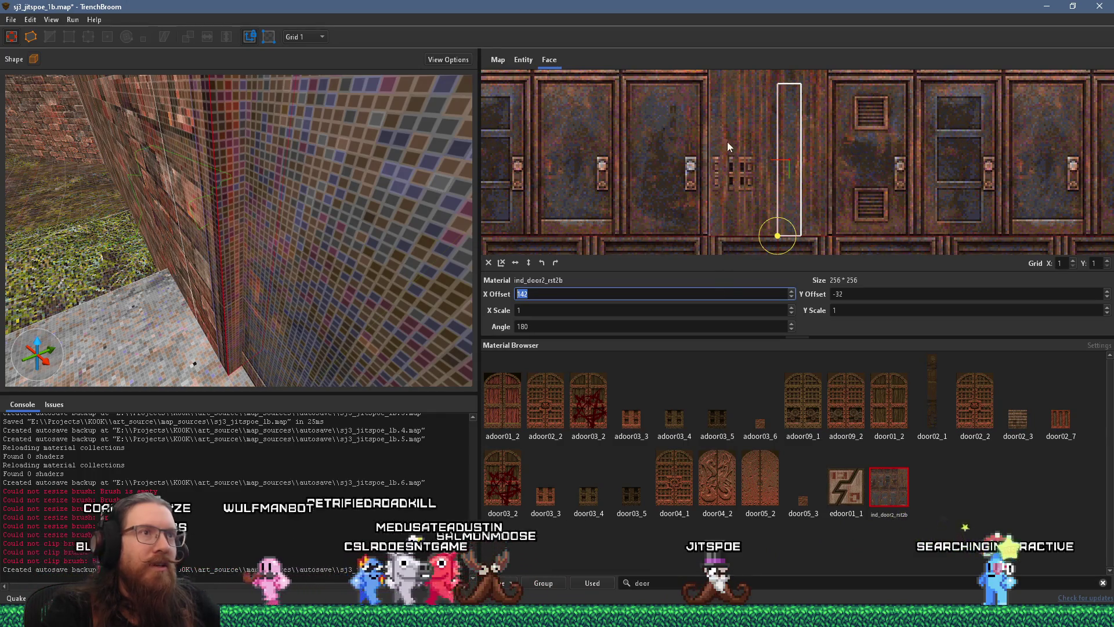
pyautogui.scroll(-3, 730, 147)
pyautogui.moveTo(338, 213); pyautogui.dragTo(576, 181)
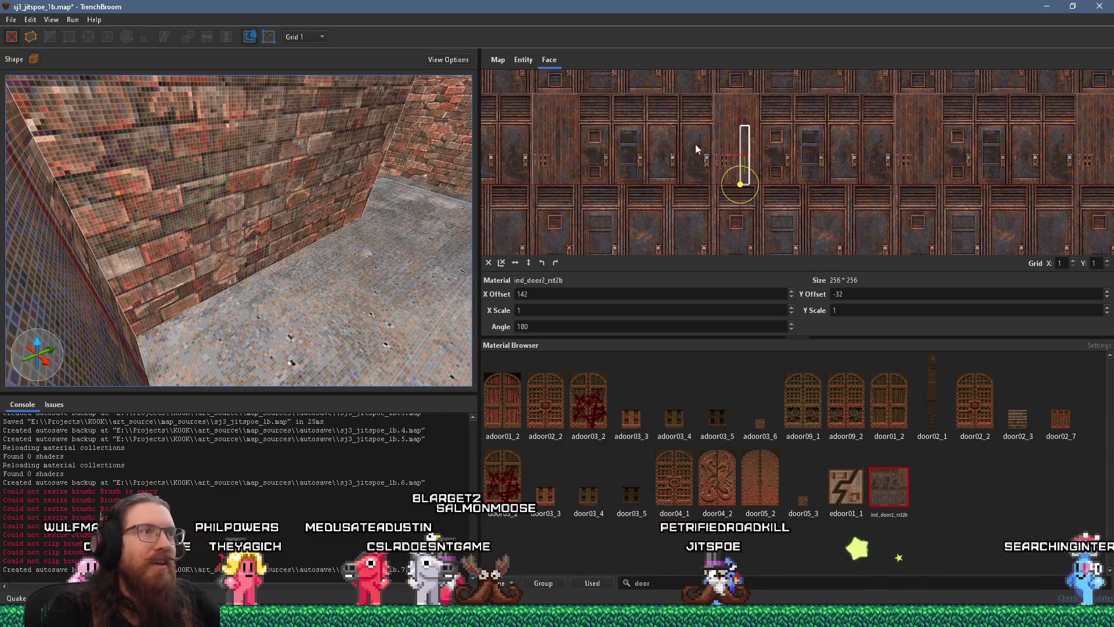
pyautogui.scroll(4, 726, 155)
pyautogui.moveTo(831, 176)
pyautogui.mouseDown()
pyautogui.moveTo(733, 159)
pyautogui.moveTo(542, 167)
pyautogui.moveTo(642, 101)
pyautogui.moveTo(757, 132)
pyautogui.moveTo(774, 218)
pyautogui.moveTo(765, 250)
pyautogui.moveTo(754, 258)
pyautogui.moveTo(725, 217)
pyautogui.moveTo(688, 200)
pyautogui.mouseUp()
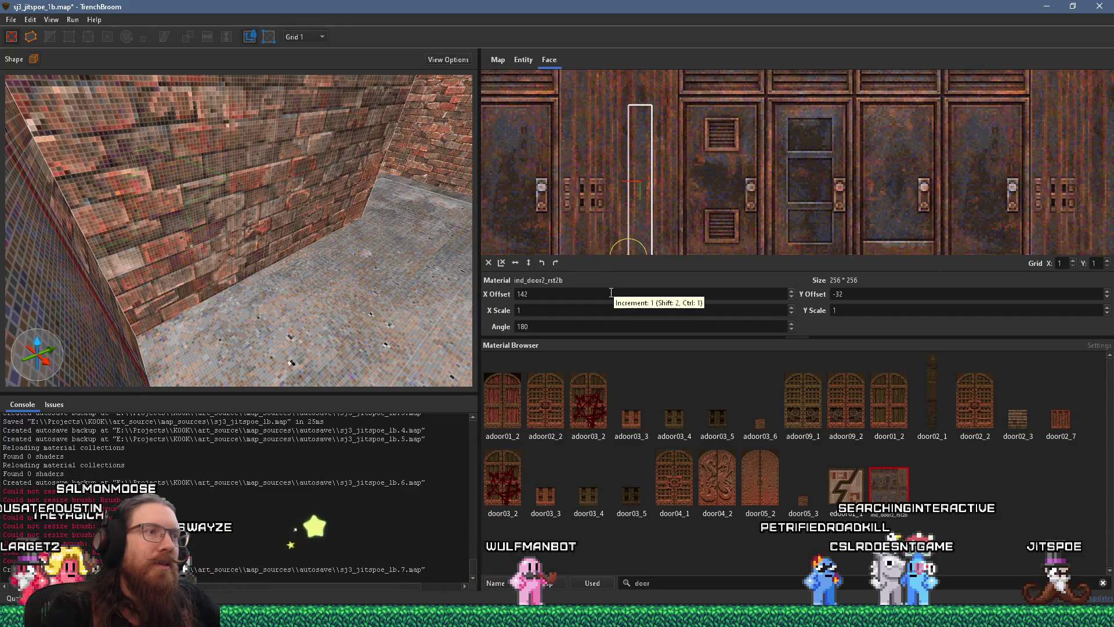
pyautogui.scroll(20, 611, 293)
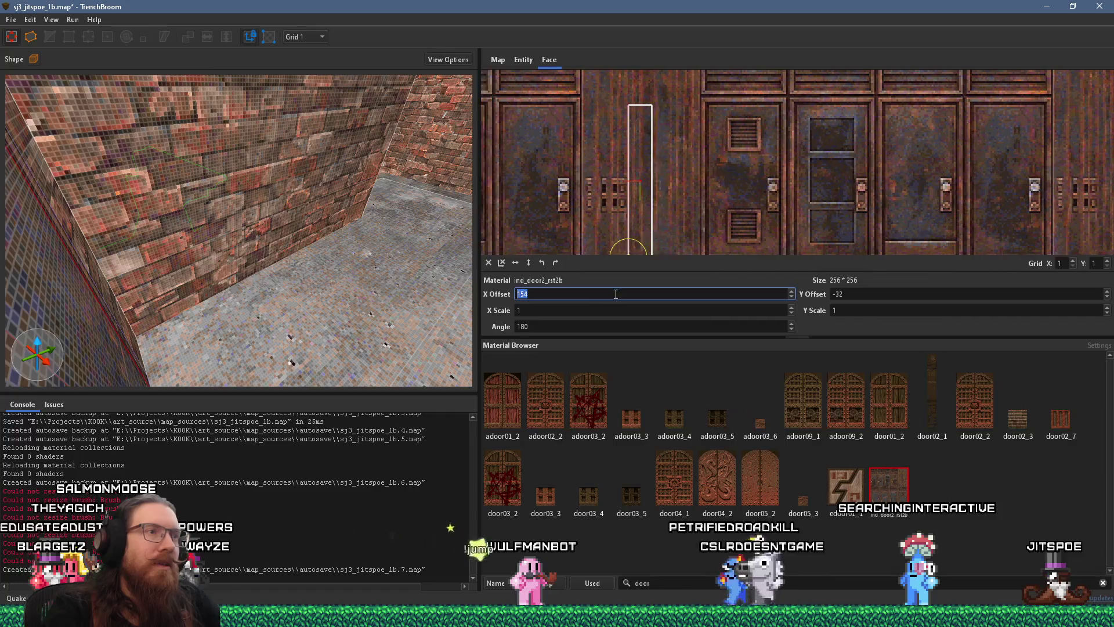
pyautogui.scroll(2, 621, 296)
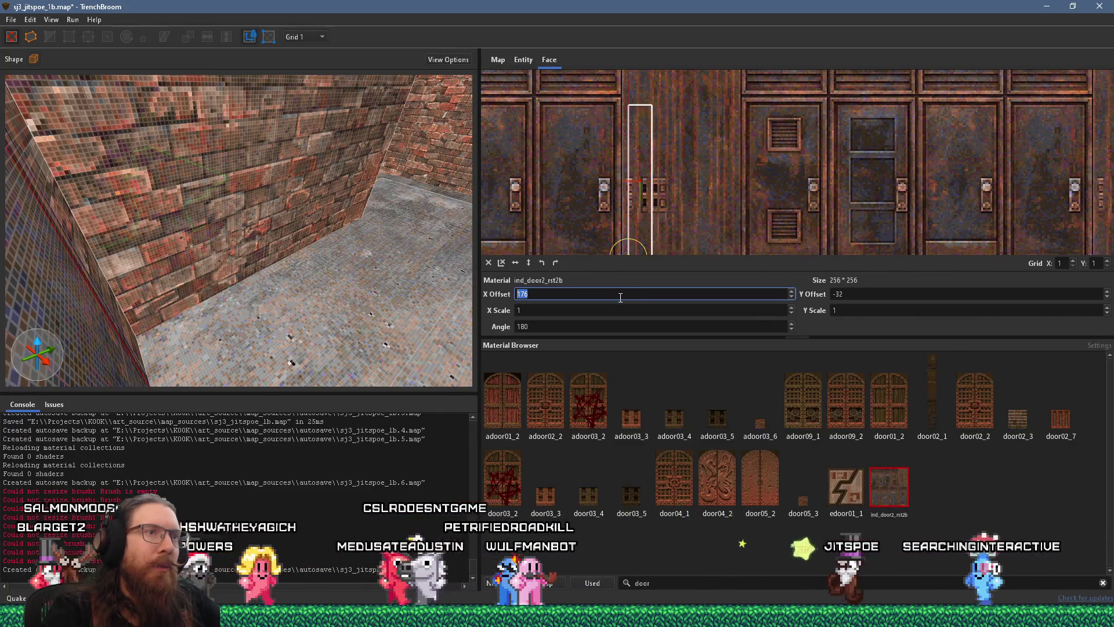
pyautogui.scroll(-5, 621, 296)
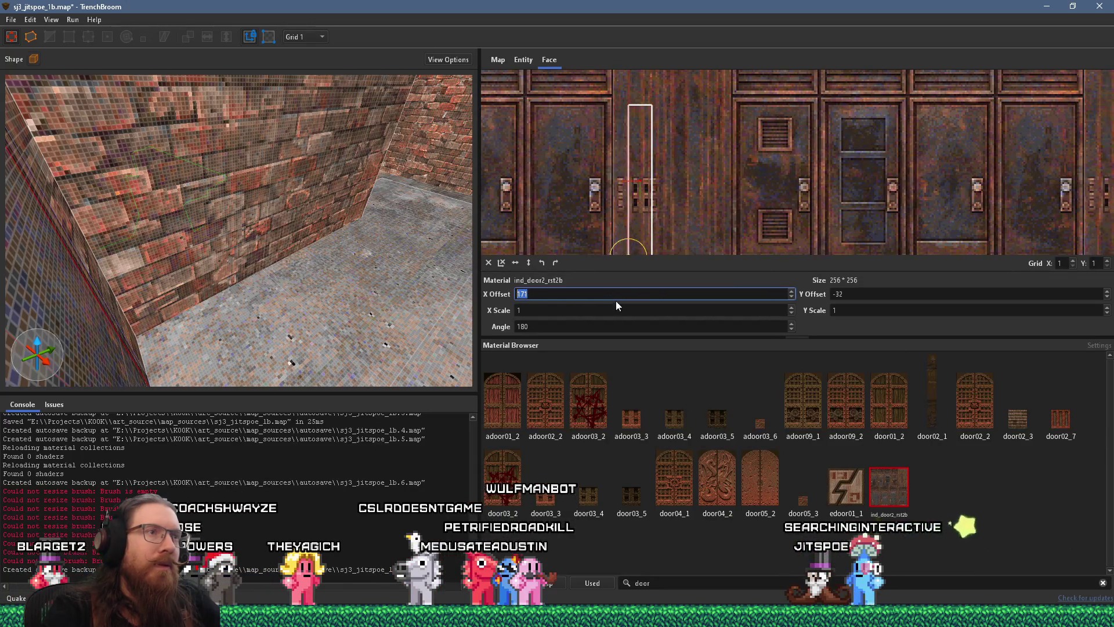
pyautogui.scroll(-20, 615, 295)
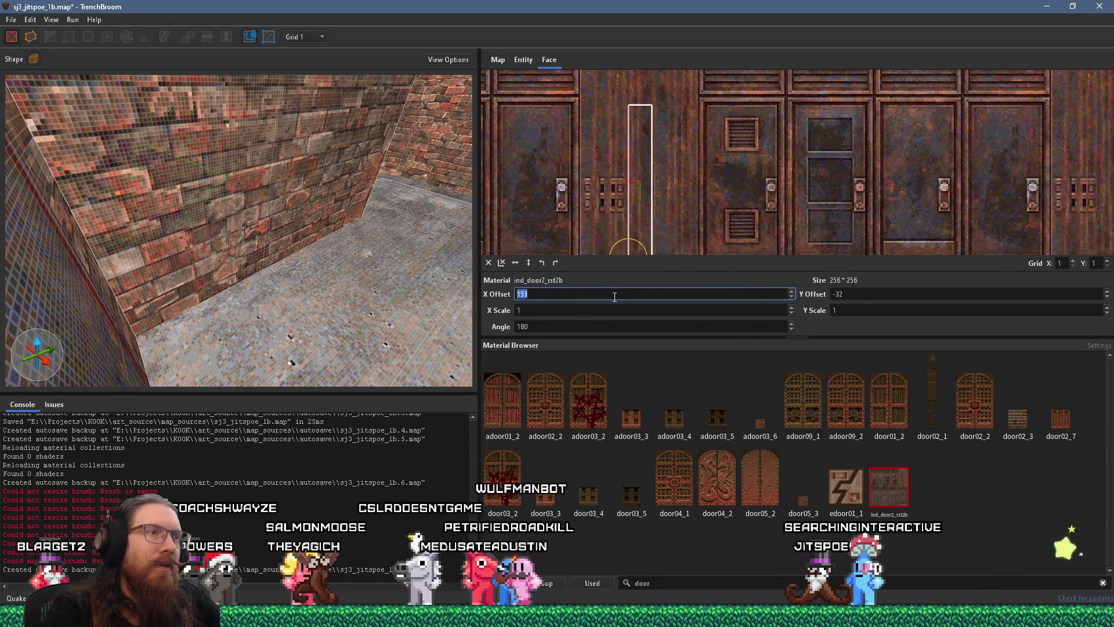
pyautogui.scroll(2, 615, 296)
pyautogui.scroll(1, 615, 297)
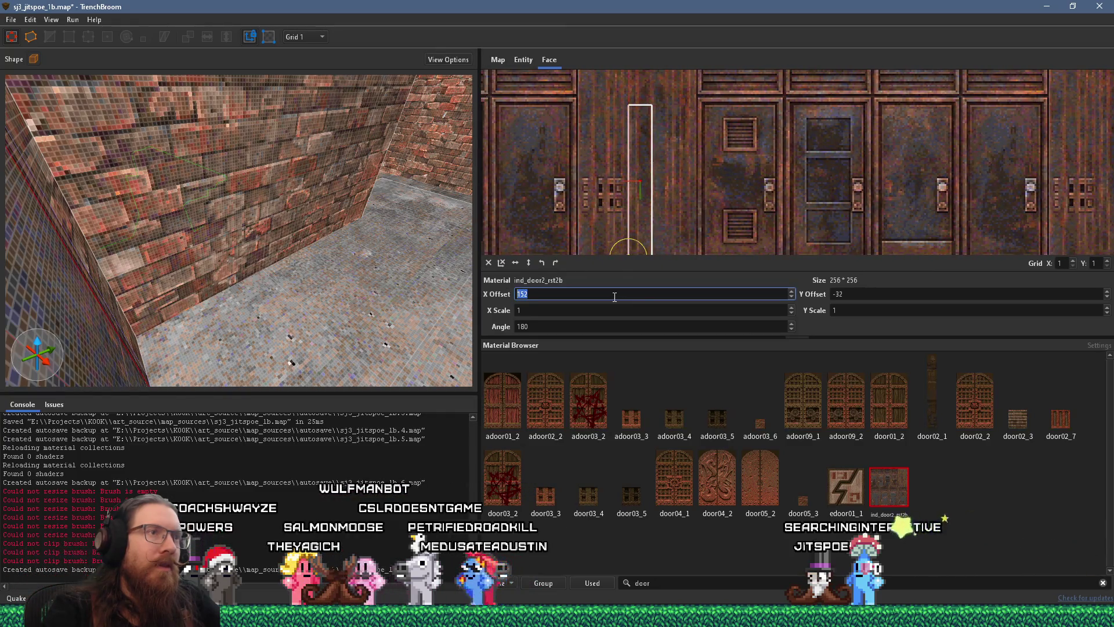
pyautogui.scroll(-1, 614, 297)
pyautogui.scroll(3, 643, 229)
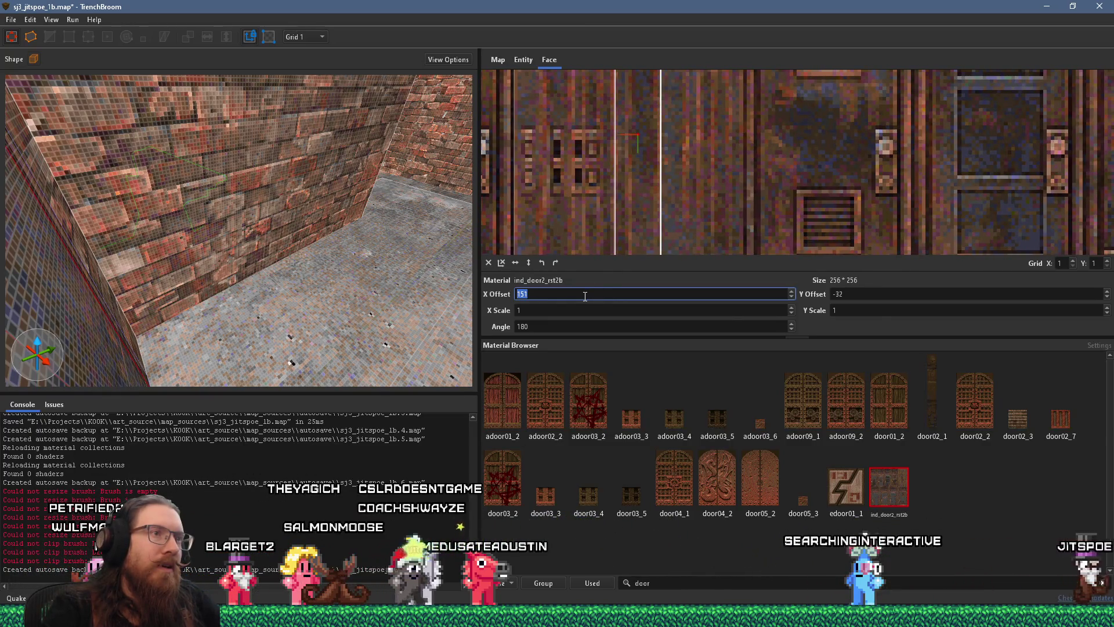
# Step: Check the door's narrow side face, then select the whole door brush
pyautogui.moveTo(281, 251)
pyautogui.mouseDown()
pyautogui.moveTo(299, 214)
pyautogui.moveTo(211, 151)
pyautogui.mouseUp()
pyautogui.hotkey('ctrl', 'z')
pyautogui.hotkey('ctrl', 'z')
pyautogui.moveTo(147, 113)
pyautogui.mouseDown()
pyautogui.moveTo(298, 170)
pyautogui.moveTo(284, 200)
pyautogui.moveTo(295, 209)
pyautogui.mouseUp()
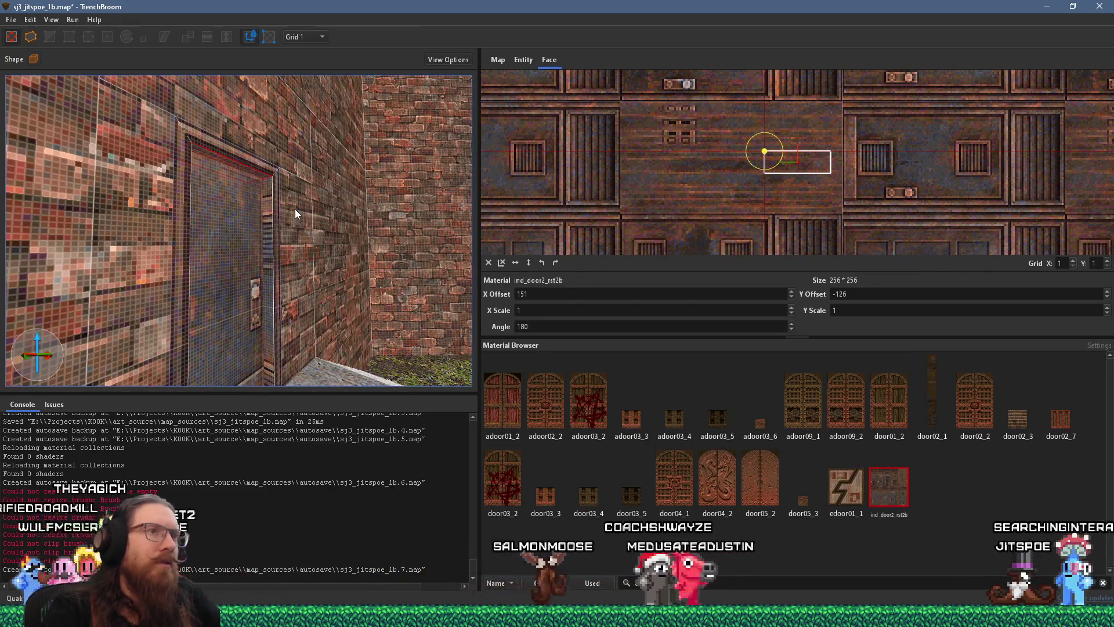
pyautogui.click(271, 238)
pyautogui.moveTo(270, 237)
pyautogui.mouseDown()
pyautogui.moveTo(273, 216)
pyautogui.moveTo(287, 256)
pyautogui.moveTo(148, 253)
pyautogui.moveTo(368, 241)
pyautogui.moveTo(336, 263)
pyautogui.mouseUp()
pyautogui.hotkey('ctrl', 'z')
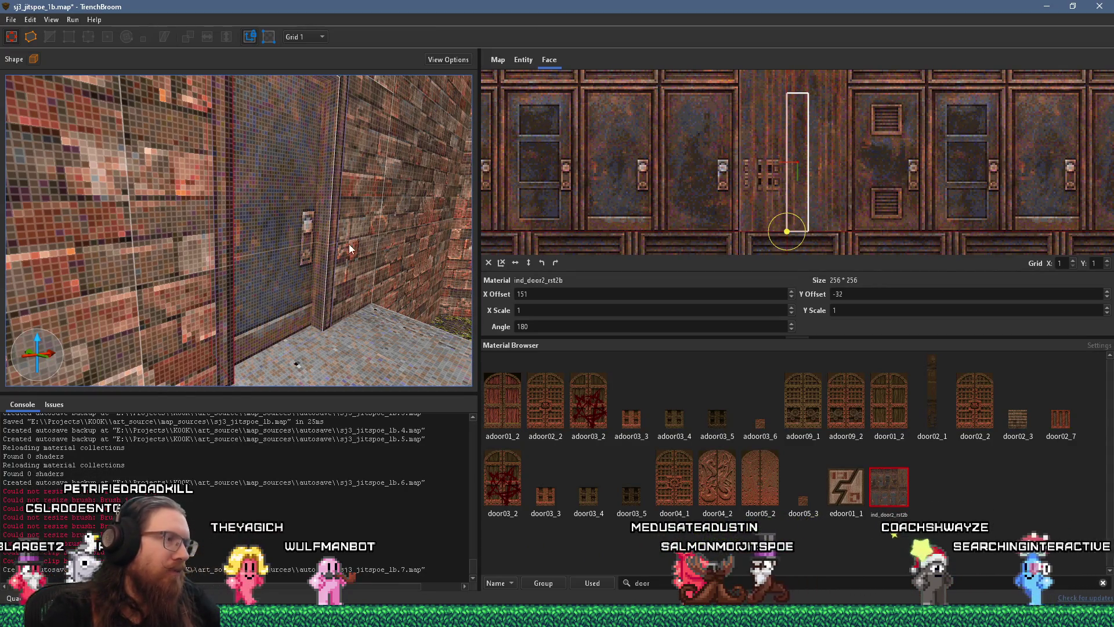
pyautogui.click(349, 248)
pyautogui.moveTo(304, 282)
pyautogui.mouseDown()
pyautogui.moveTo(267, 326)
pyautogui.moveTo(260, 367)
pyautogui.moveTo(242, 259)
pyautogui.moveTo(235, 284)
pyautogui.moveTo(244, 279)
pyautogui.moveTo(254, 301)
pyautogui.mouseUp()
pyautogui.scroll(-5, 252, 298)
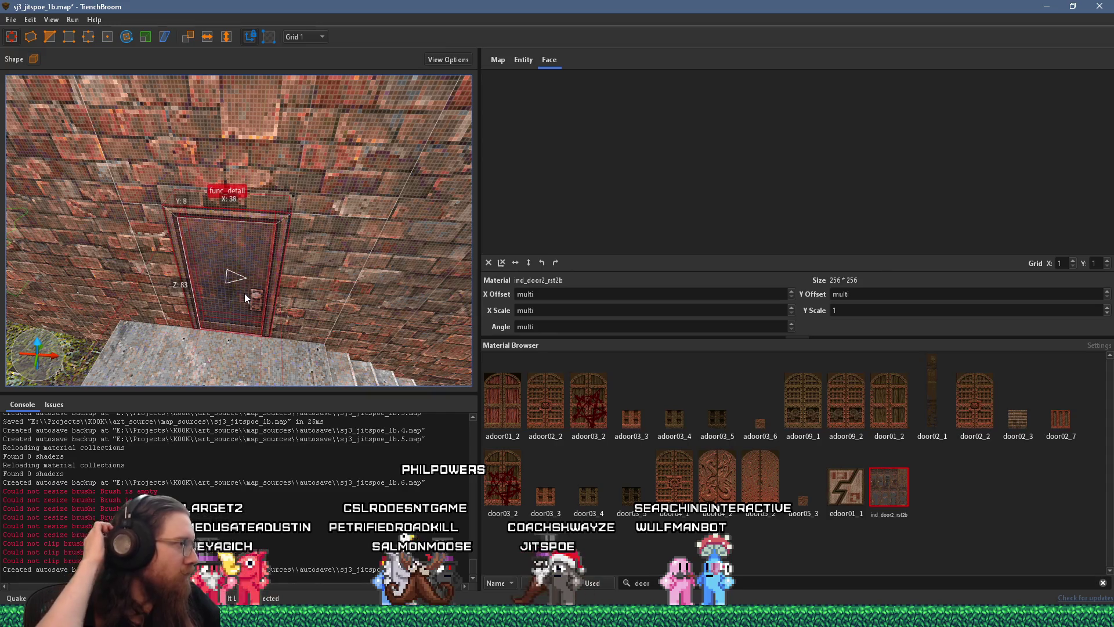
# Step: Rotate the door brush to 315 degrees about a pivot at its edge
pyautogui.moveTo(250, 298); pyautogui.dragTo(176, 110)
pyautogui.click(127, 36)
pyautogui.scroll(-5, 183, 159)
pyautogui.scroll(5, 267, 196)
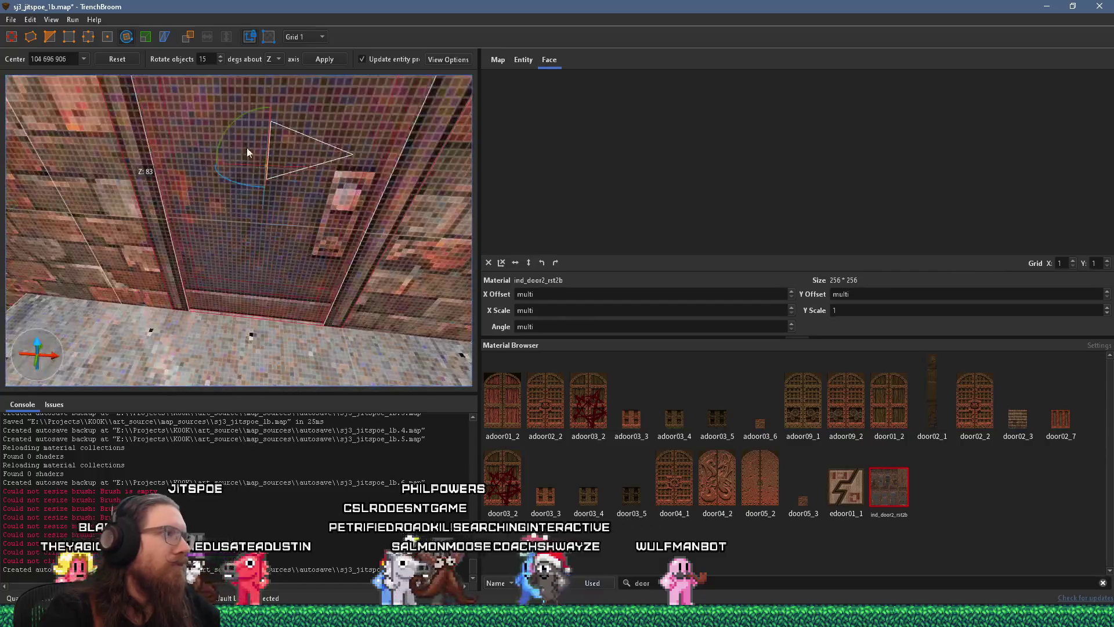
pyautogui.moveTo(262, 293); pyautogui.dragTo(149, 291)
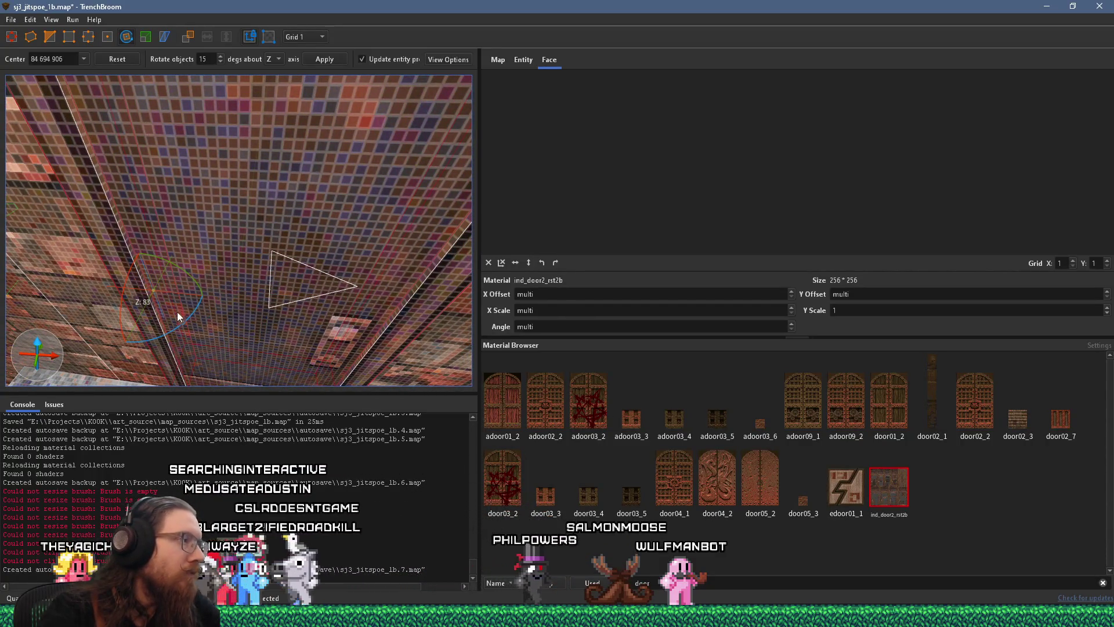
pyautogui.moveTo(176, 326)
pyautogui.mouseDown()
pyautogui.moveTo(136, 338)
pyautogui.moveTo(216, 287)
pyautogui.mouseUp()
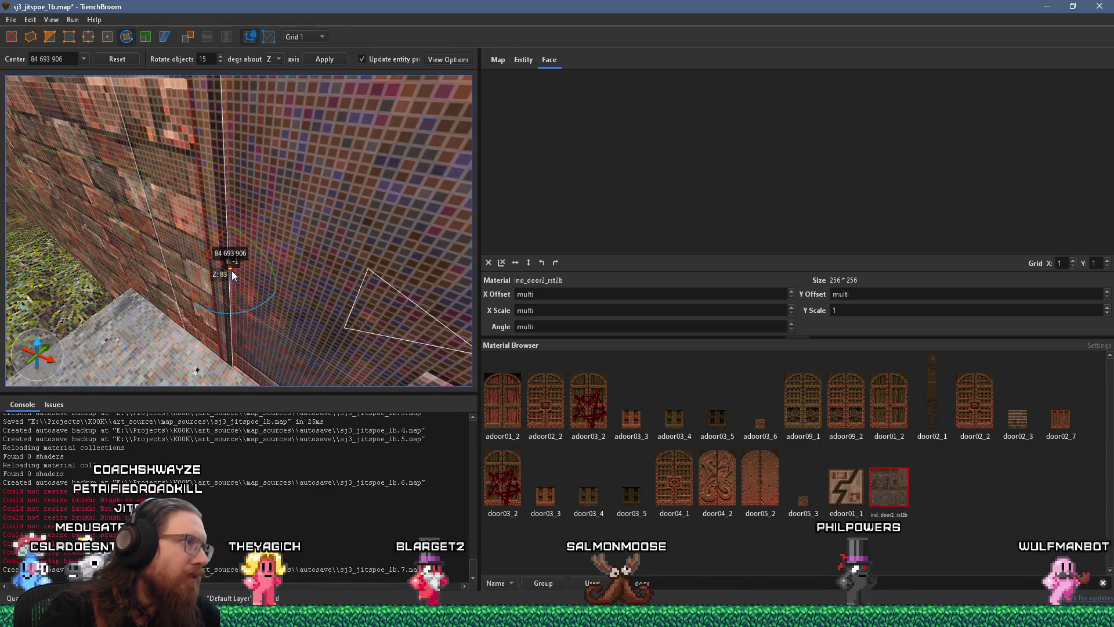
pyautogui.moveTo(248, 310)
pyautogui.mouseDown()
pyautogui.moveTo(193, 330)
pyautogui.moveTo(241, 309)
pyautogui.moveTo(274, 255)
pyautogui.moveTo(291, 189)
pyautogui.moveTo(281, 216)
pyautogui.moveTo(252, 225)
pyautogui.moveTo(158, 230)
pyautogui.moveTo(102, 211)
pyautogui.moveTo(193, 183)
pyautogui.moveTo(311, 204)
pyautogui.moveTo(307, 229)
pyautogui.moveTo(319, 230)
pyautogui.moveTo(69, 215)
pyautogui.moveTo(116, 229)
pyautogui.moveTo(234, 180)
pyautogui.moveTo(194, 343)
pyautogui.moveTo(174, 279)
pyautogui.moveTo(70, 179)
pyautogui.mouseUp()
# Step: Readjust the pivot and swing the door further open about its hinge
pyautogui.moveTo(281, 135)
pyautogui.mouseDown()
pyautogui.moveTo(356, 106)
pyautogui.moveTo(244, 189)
pyautogui.mouseUp()
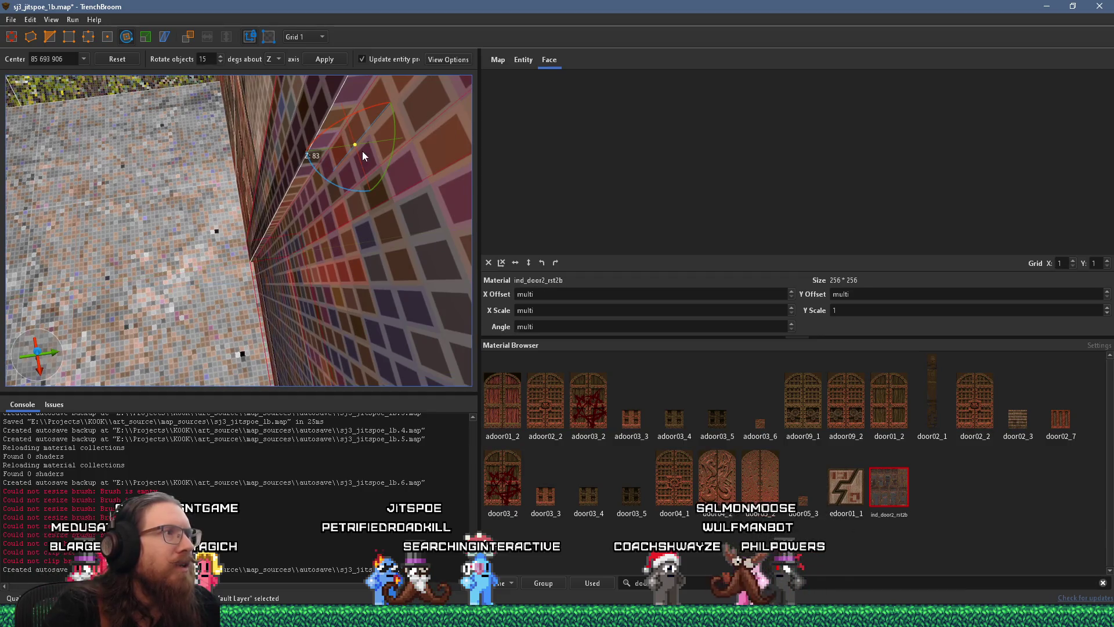
pyautogui.moveTo(343, 161)
pyautogui.mouseDown()
pyautogui.moveTo(378, 137)
pyautogui.moveTo(373, 150)
pyautogui.moveTo(386, 154)
pyautogui.moveTo(348, 120)
pyautogui.moveTo(423, 230)
pyautogui.moveTo(413, 230)
pyautogui.mouseUp()
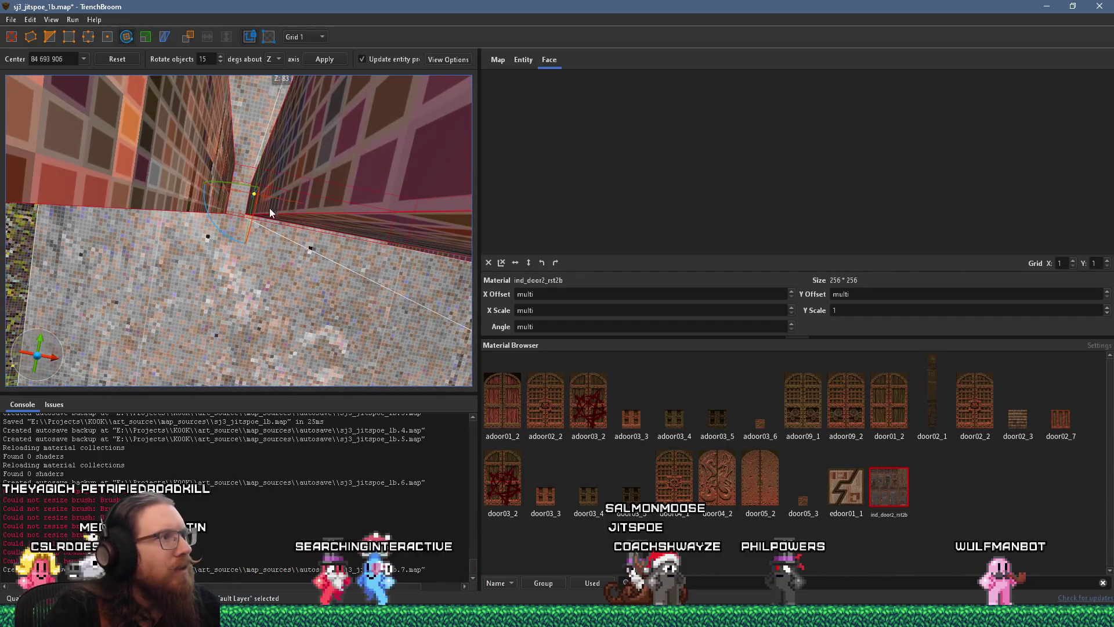
pyautogui.moveTo(252, 197)
pyautogui.mouseDown()
pyautogui.moveTo(270, 211)
pyautogui.moveTo(397, 215)
pyautogui.moveTo(306, 222)
pyautogui.moveTo(312, 176)
pyautogui.moveTo(327, 176)
pyautogui.mouseUp()
pyautogui.scroll(-8, 315, 160)
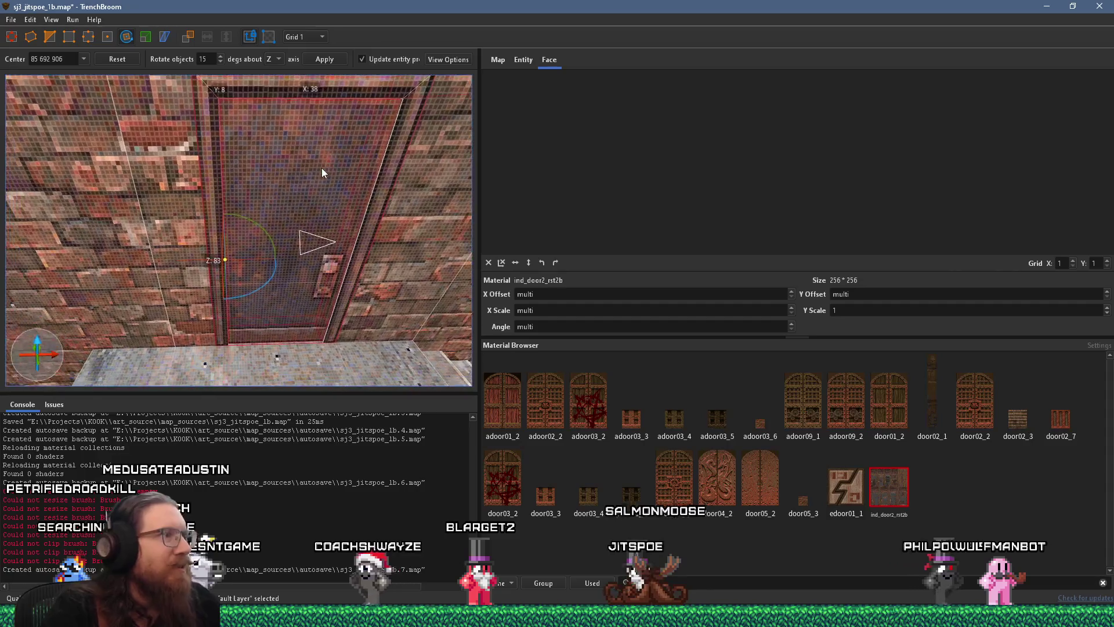
pyautogui.moveTo(273, 246)
pyautogui.mouseDown()
pyautogui.moveTo(249, 267)
pyautogui.moveTo(208, 274)
pyautogui.mouseUp()
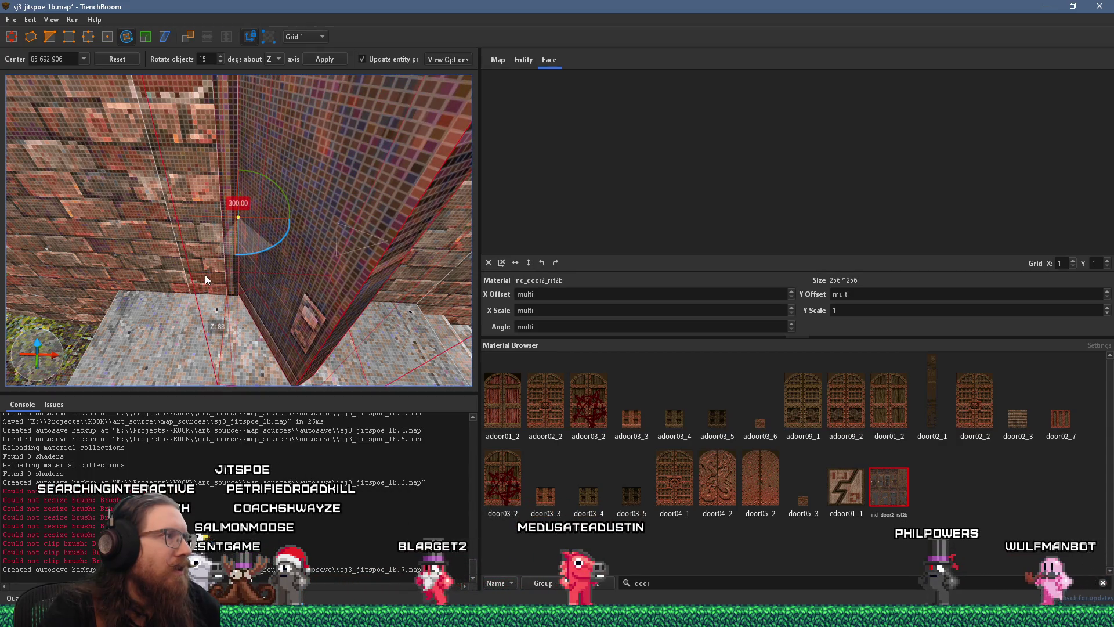
pyautogui.moveTo(205, 274)
pyautogui.mouseDown()
pyautogui.moveTo(306, 272)
pyautogui.moveTo(239, 246)
pyautogui.moveTo(276, 274)
pyautogui.mouseUp()
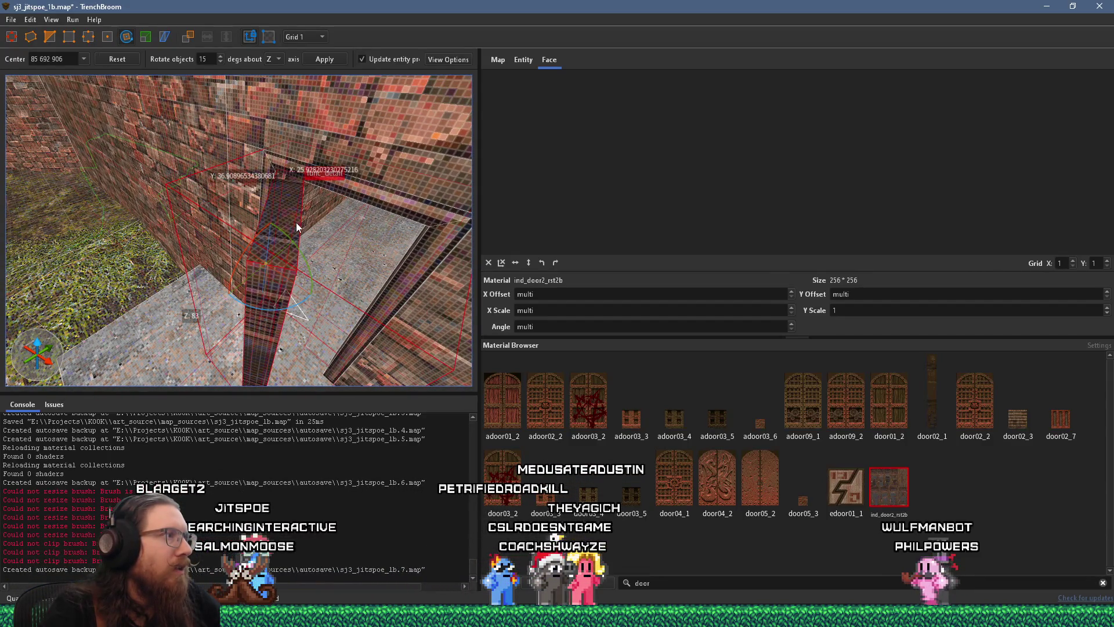
# Step: Exit the Rotate tool and shift the rotated door face's texture X offset to 135.612183
pyautogui.press('r')
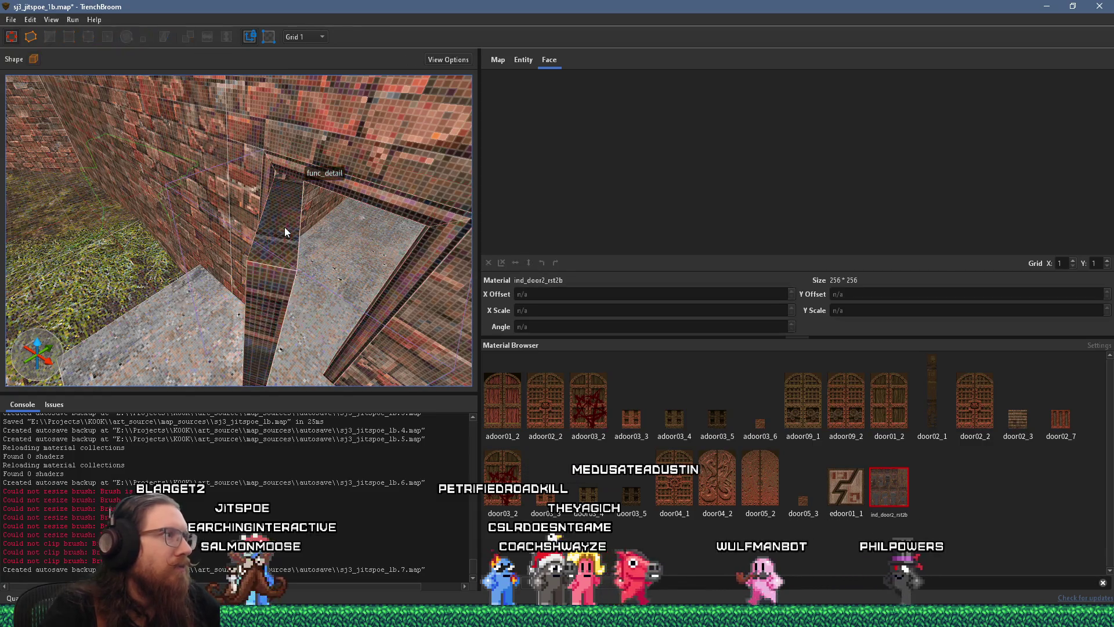
pyautogui.scroll(-3, 301, 253)
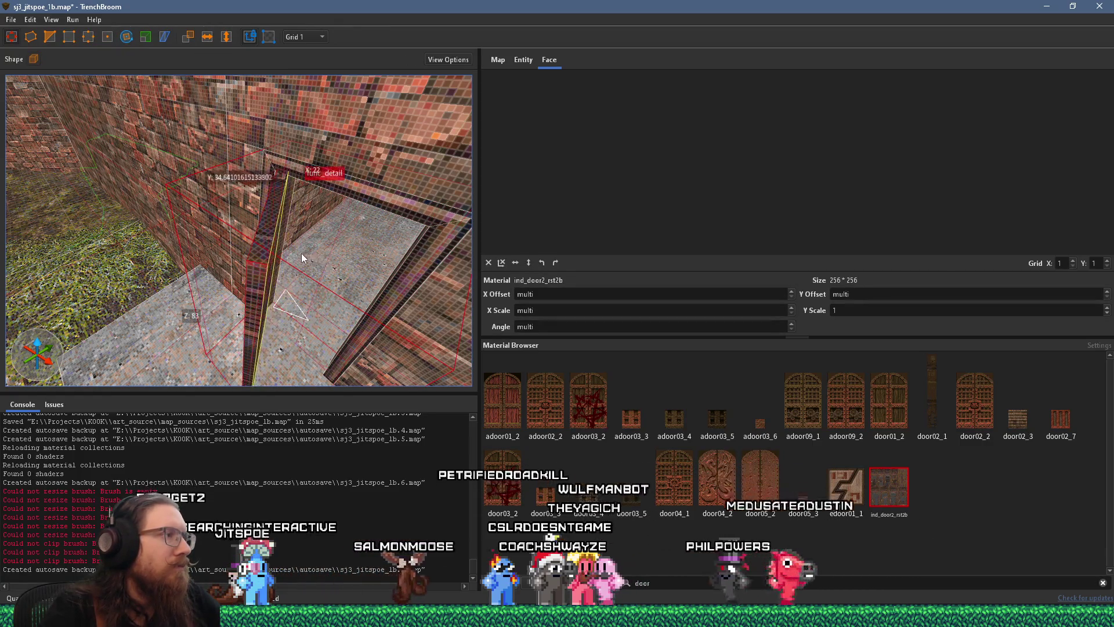
pyautogui.scroll(-3, 305, 251)
pyautogui.scroll(5, 305, 252)
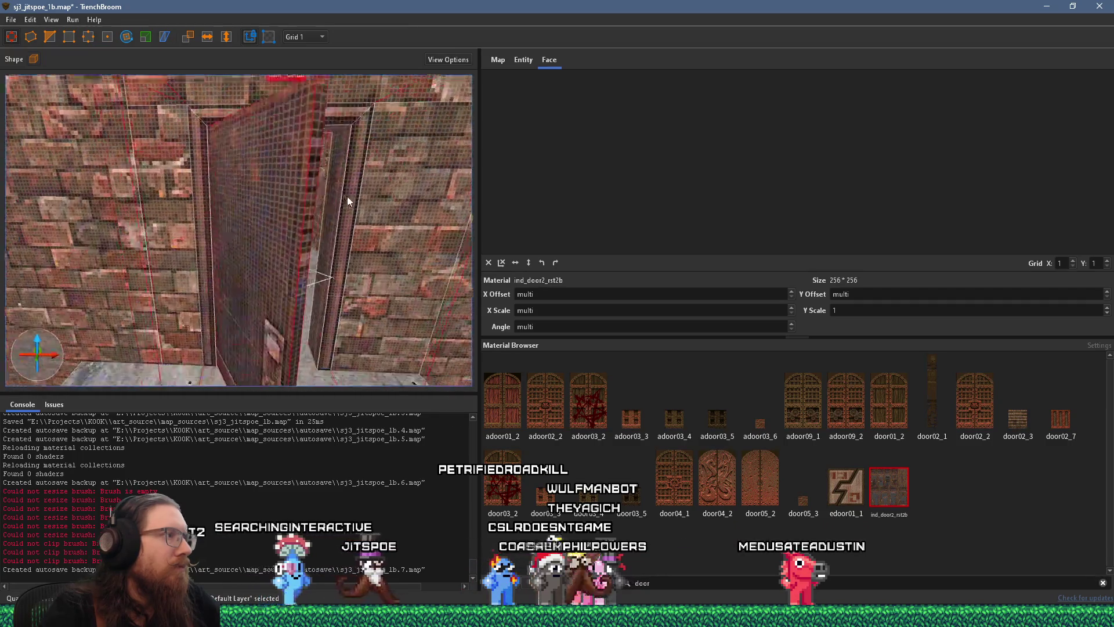
pyautogui.keyDown('shift'); pyautogui.click(322, 215); pyautogui.keyUp('shift')
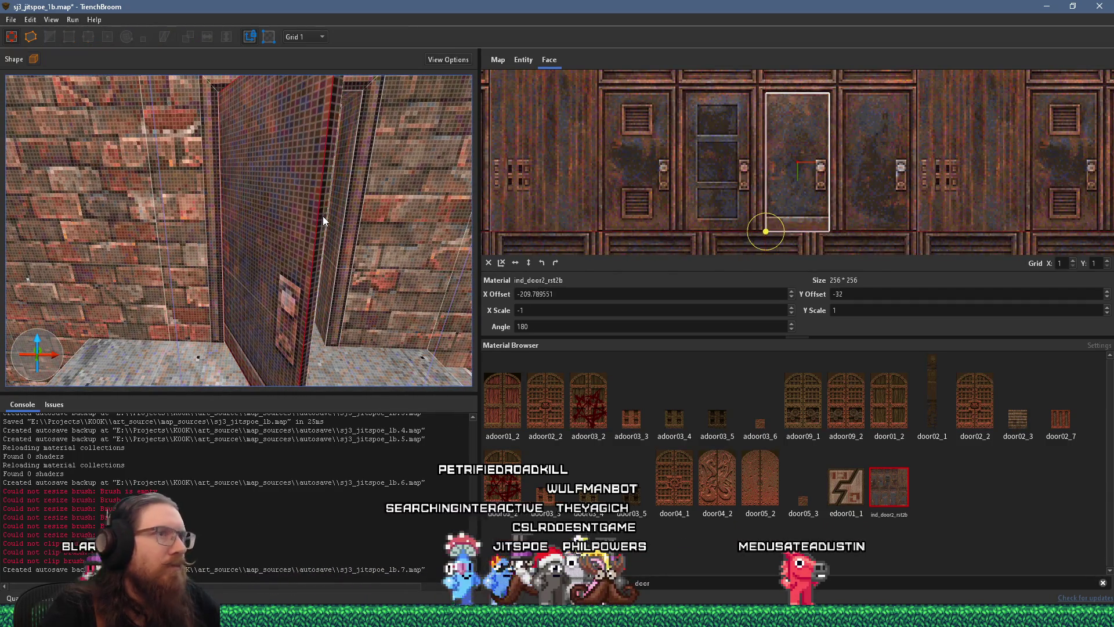
pyautogui.keyDown('shift'); pyautogui.click(323, 216); pyautogui.keyUp('shift')
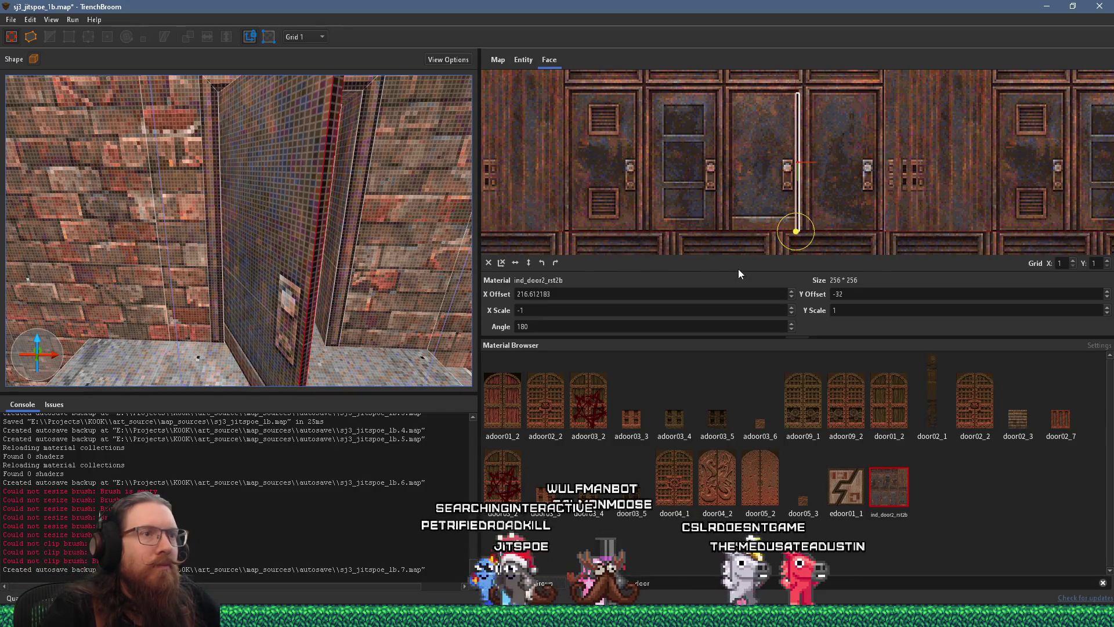
pyautogui.scroll(-13, 711, 294)
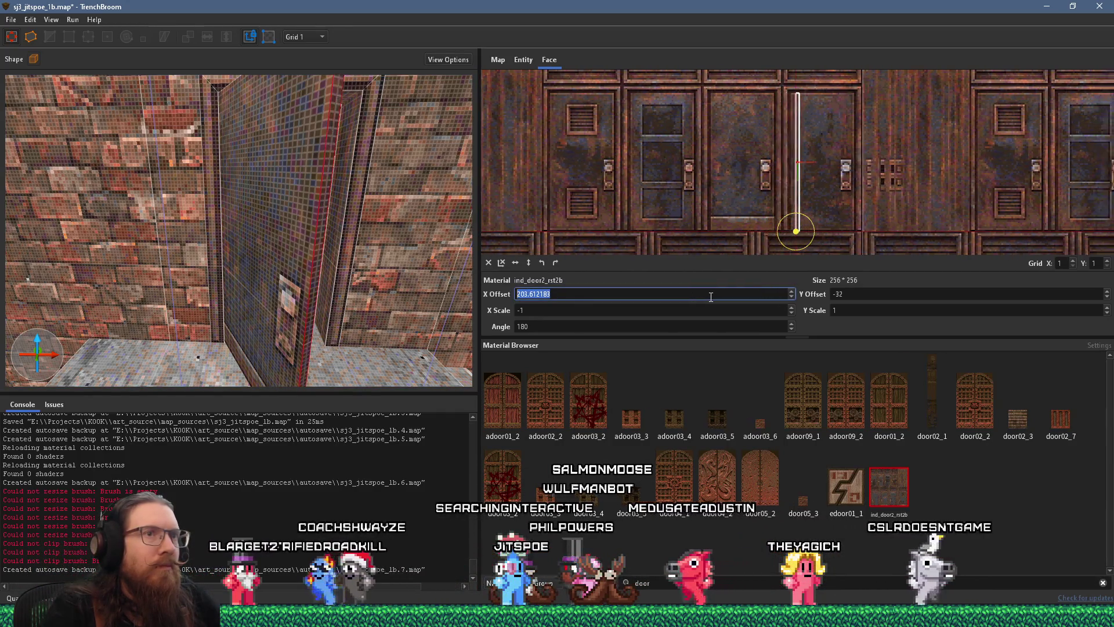
pyautogui.scroll(-20, 710, 294)
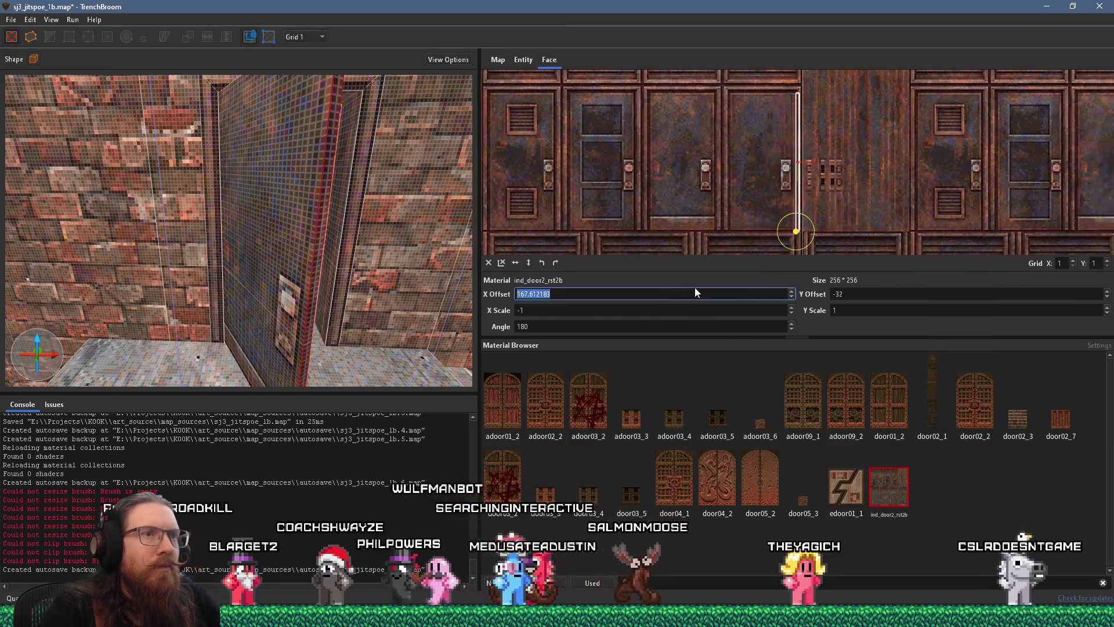
pyautogui.scroll(-20, 695, 292)
pyautogui.scroll(2, 696, 292)
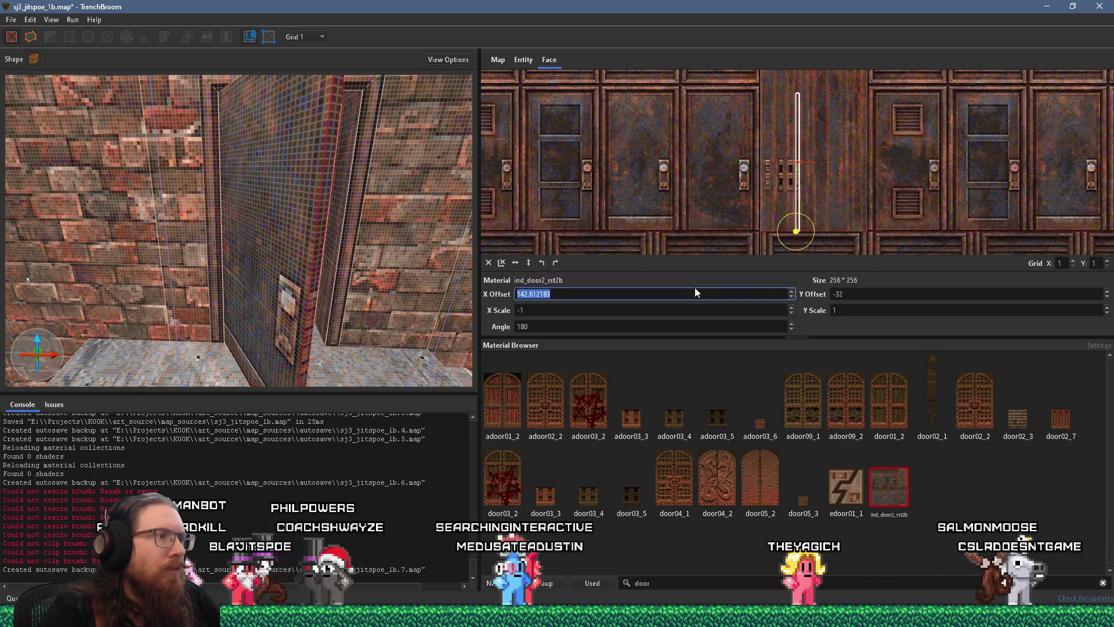
# Step: Line up the door texture X offset on the first doorway pillar face
pyautogui.press('w')
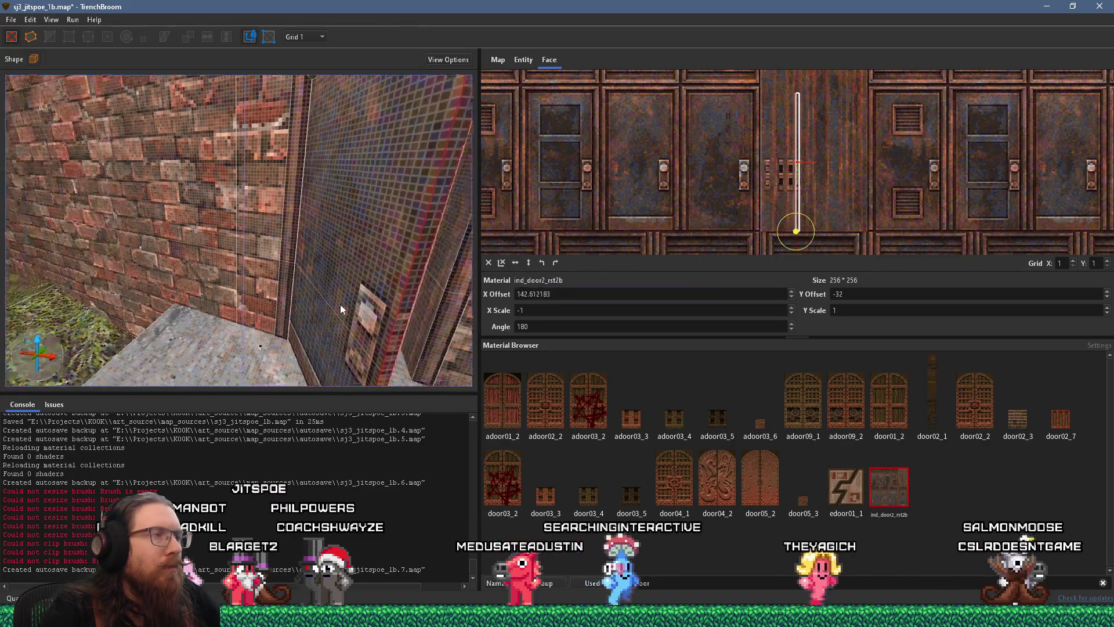
pyautogui.click(187, 274)
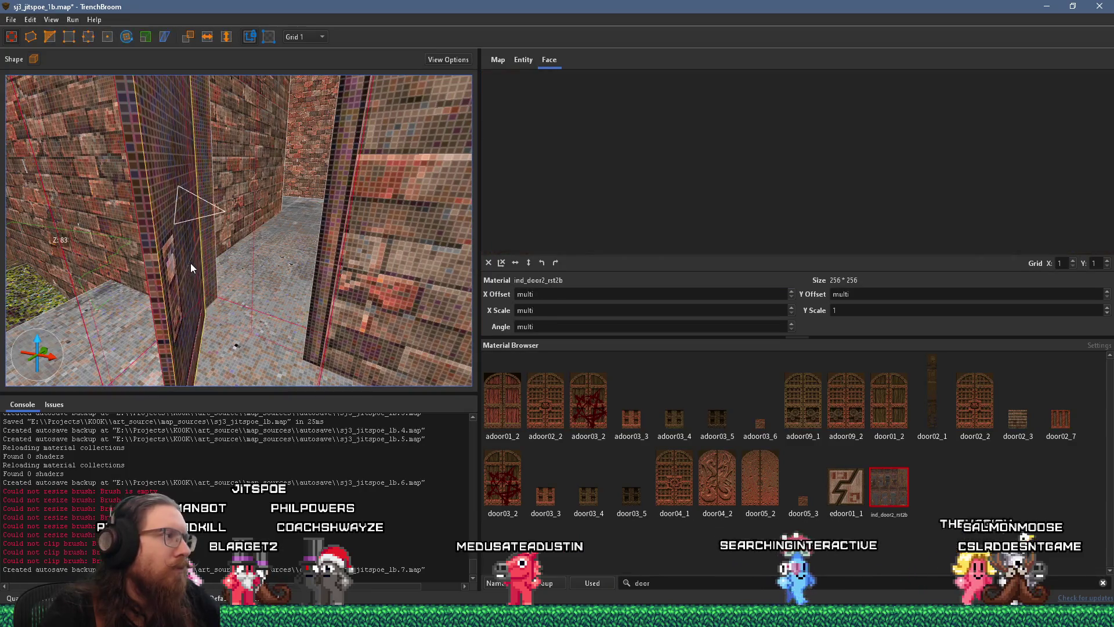
pyautogui.keyDown('shift'); pyautogui.click(173, 285); pyautogui.keyUp('shift')
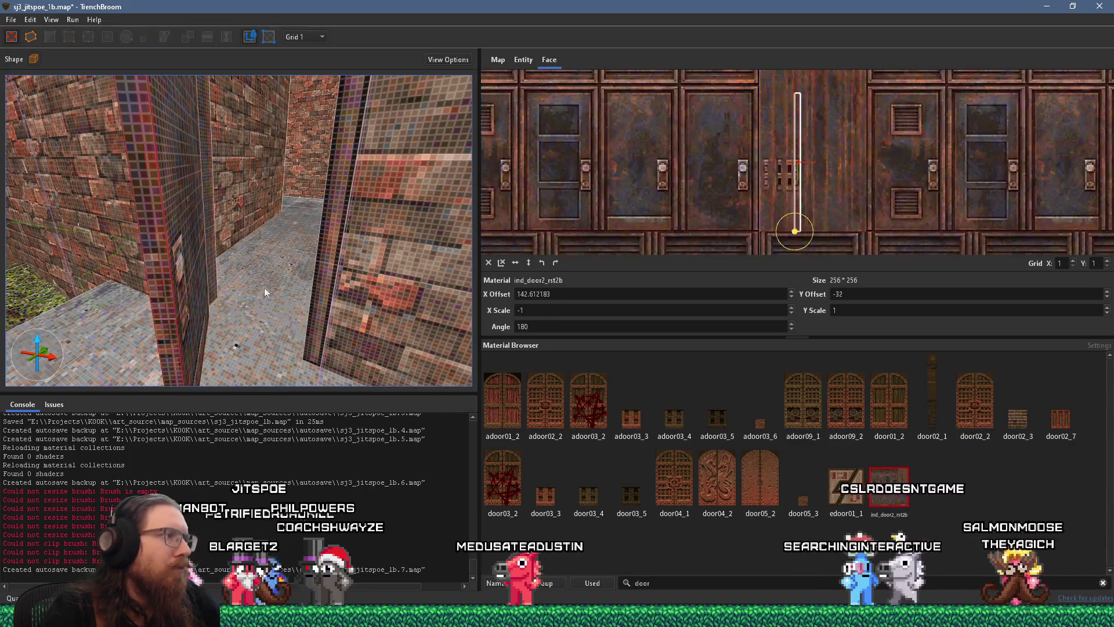
pyautogui.scroll(2, 699, 296)
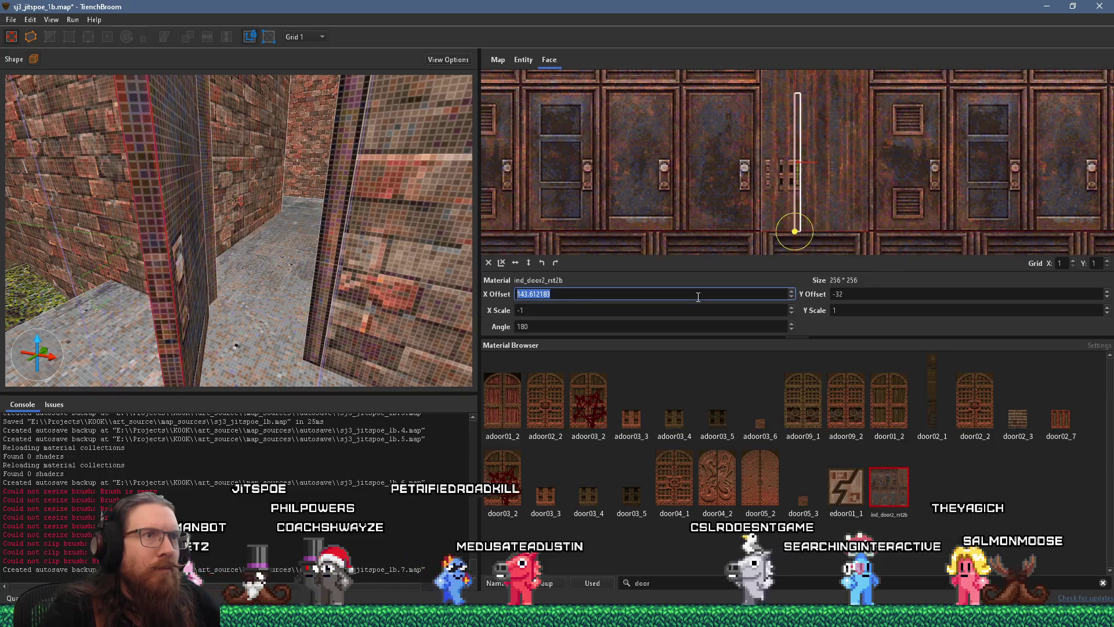
pyautogui.scroll(-1, 698, 296)
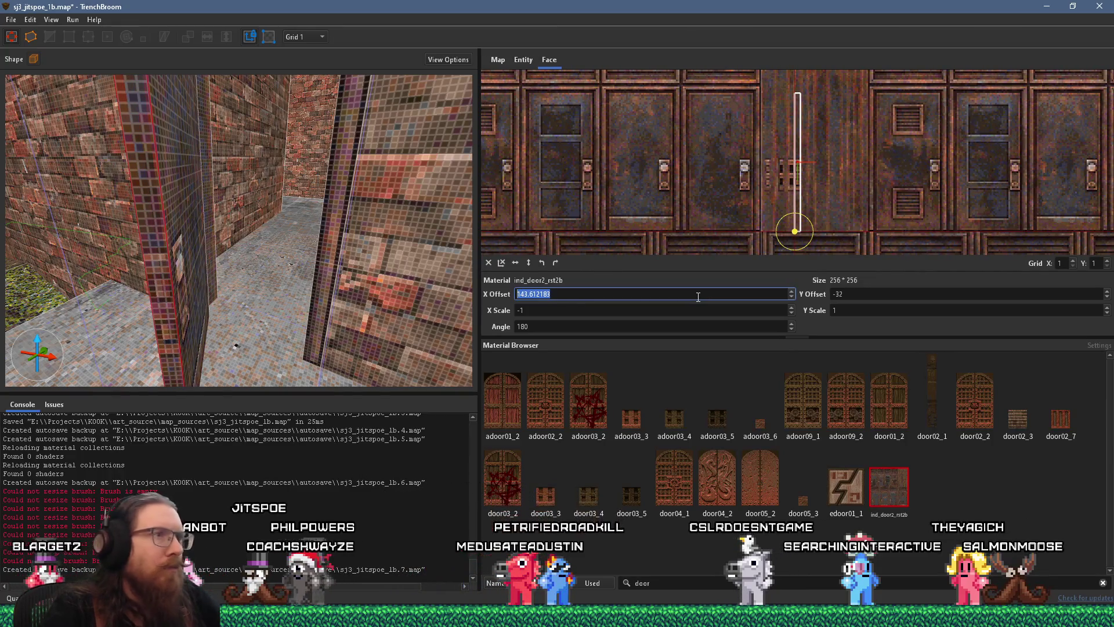
pyautogui.moveTo(307, 259)
pyautogui.mouseDown()
pyautogui.moveTo(325, 265)
pyautogui.moveTo(321, 295)
pyautogui.moveTo(252, 304)
pyautogui.mouseUp()
pyautogui.moveTo(243, 257)
pyautogui.mouseDown()
pyautogui.moveTo(242, 275)
pyautogui.moveTo(277, 278)
pyautogui.mouseUp()
pyautogui.scroll(1, 736, 176)
pyautogui.moveTo(736, 176)
pyautogui.mouseDown()
pyautogui.moveTo(715, 258)
pyautogui.moveTo(679, 278)
pyautogui.mouseUp()
pyautogui.moveTo(448, 236)
pyautogui.mouseDown()
pyautogui.moveTo(403, 287)
pyautogui.moveTo(406, 238)
pyautogui.moveTo(295, 237)
pyautogui.moveTo(406, 276)
pyautogui.moveTo(286, 280)
pyautogui.moveTo(268, 248)
pyautogui.mouseUp()
# Step: Adjust the other pillar face's X offset, then clear the selection
pyautogui.keyDown('shift'); pyautogui.click(183, 244); pyautogui.keyUp('shift')
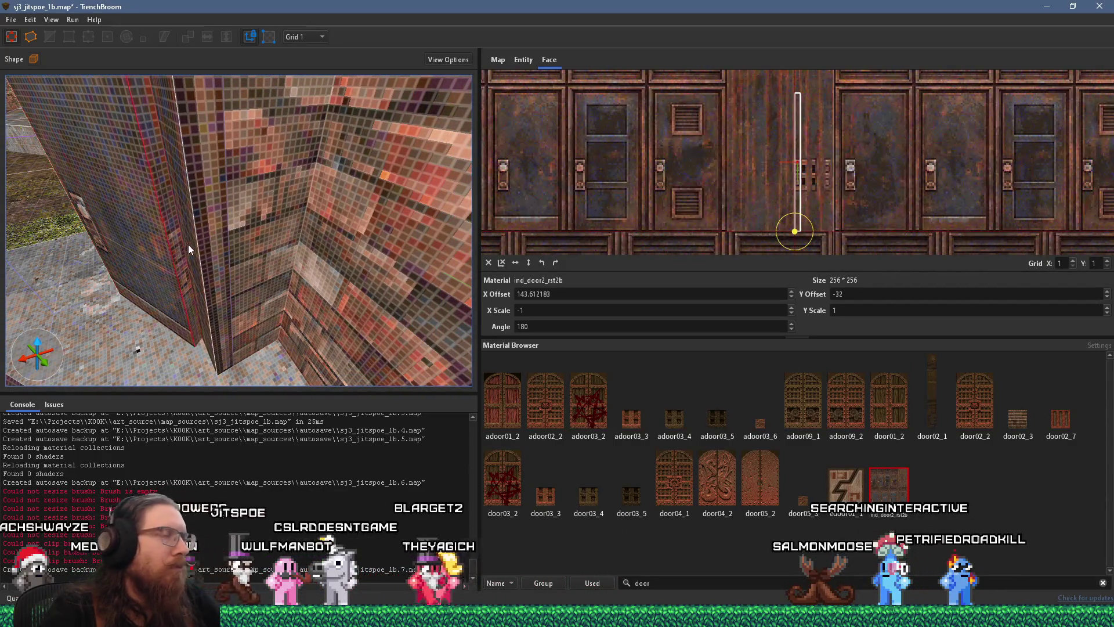
pyautogui.scroll(-8, 653, 294)
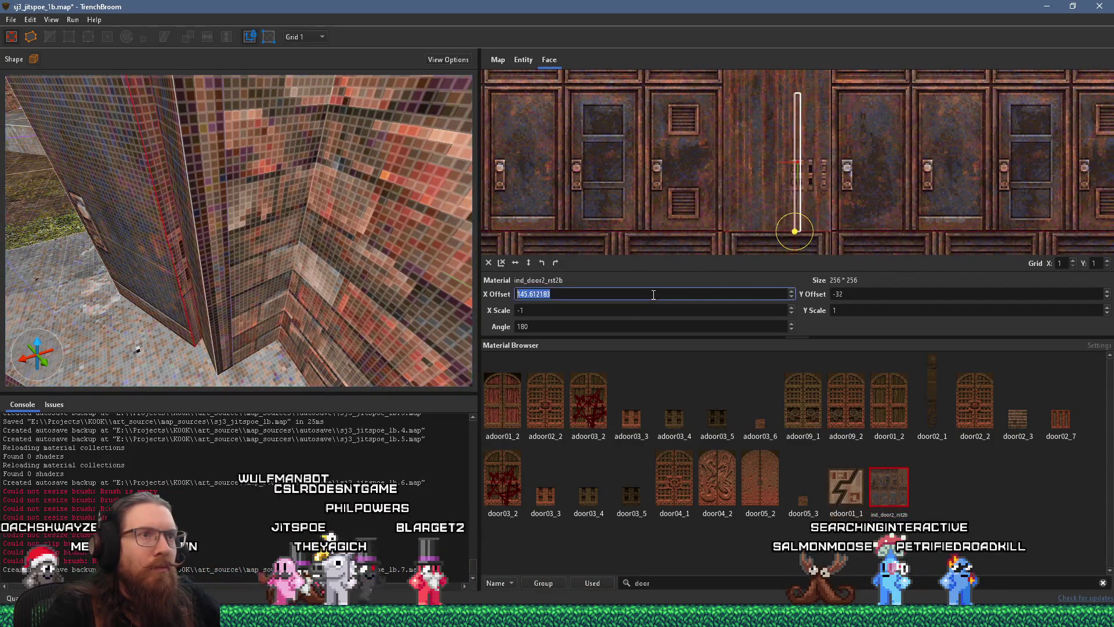
pyautogui.moveTo(269, 282)
pyautogui.mouseDown()
pyautogui.moveTo(234, 239)
pyautogui.moveTo(263, 245)
pyautogui.moveTo(274, 282)
pyautogui.moveTo(284, 238)
pyautogui.moveTo(231, 257)
pyautogui.moveTo(391, 287)
pyautogui.moveTo(251, 296)
pyautogui.mouseUp()
pyautogui.press('Escape')
# Step: Convert the selected door brushes into a func_detail_wall entity
pyautogui.click(210, 287)
pyautogui.rightClick(210, 287)
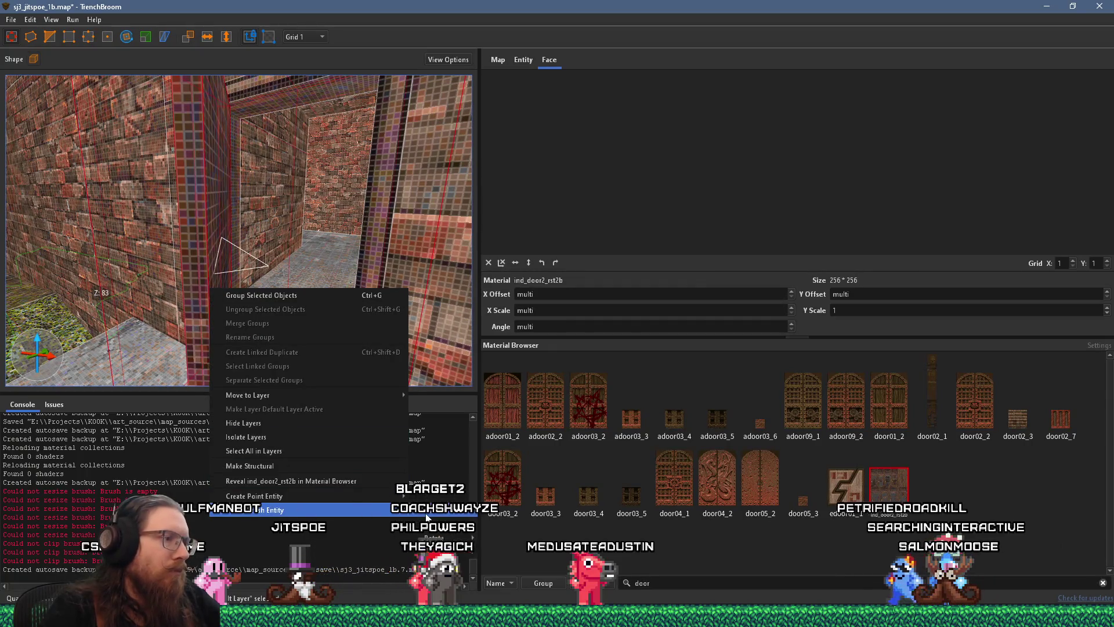
pyautogui.moveTo(297, 510)
pyautogui.click(538, 341)
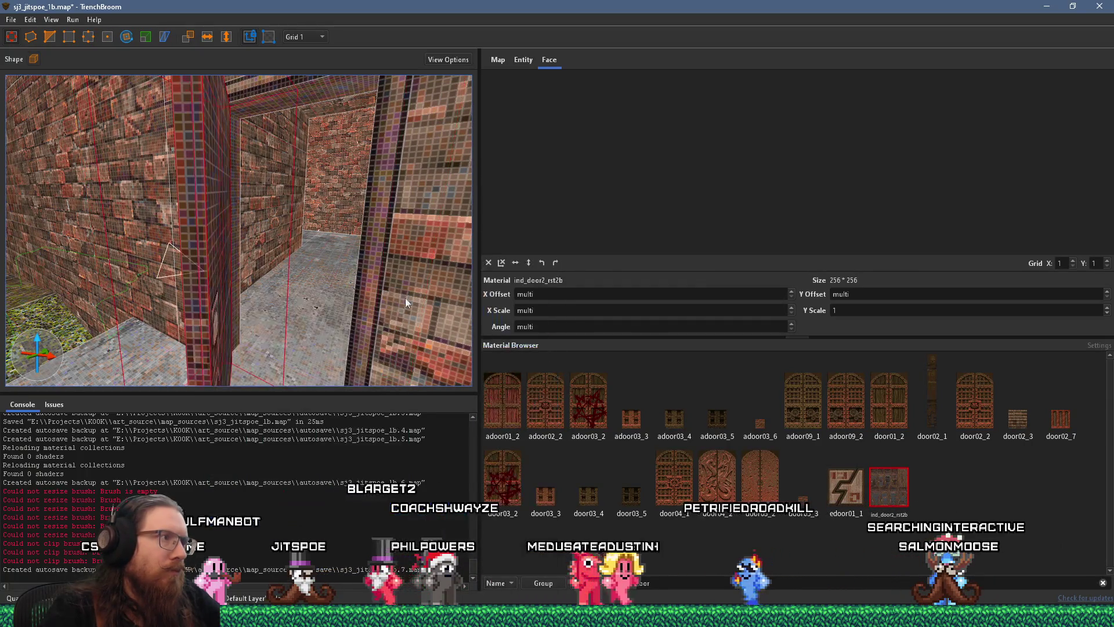
# Step: Fly the camera through the corridor and room, checking the step, back toward the doorway
pyautogui.press('a')
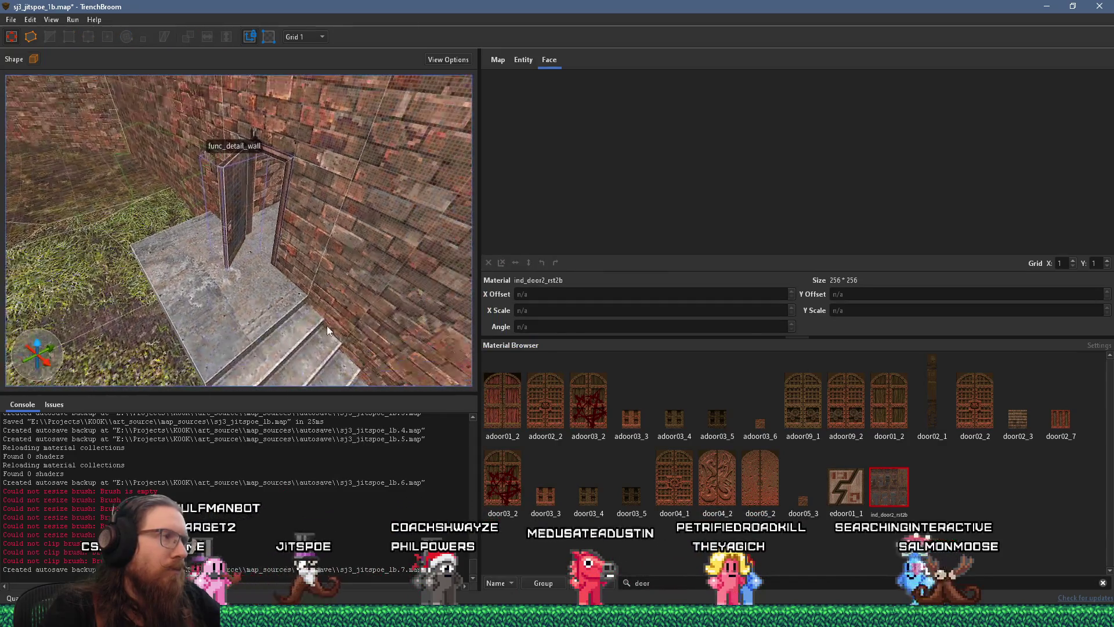
pyautogui.press('s')
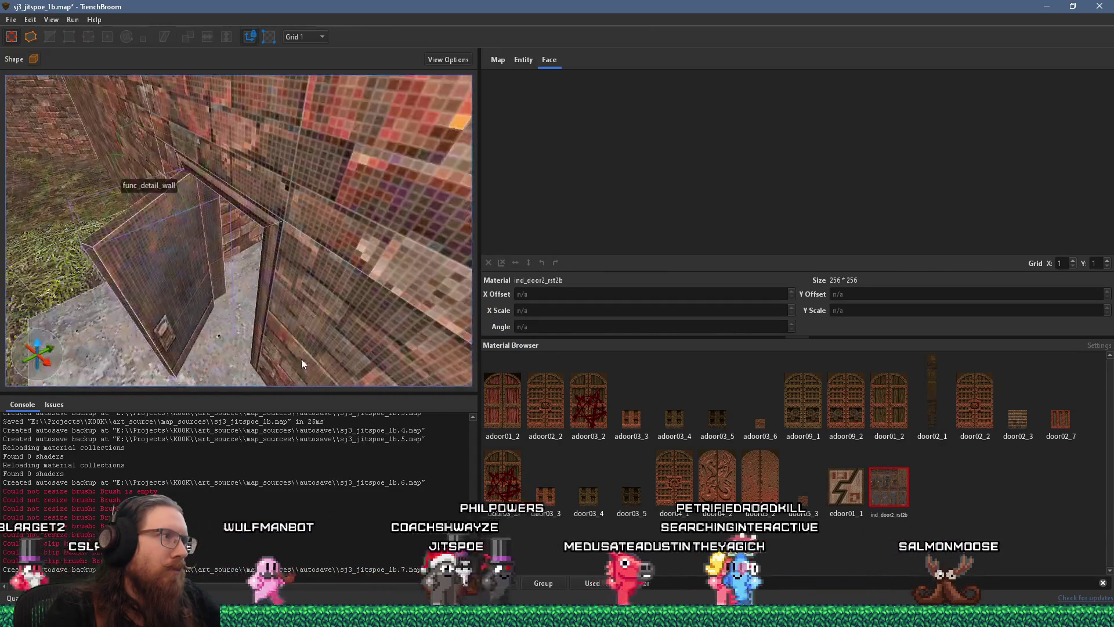
pyautogui.press('w')
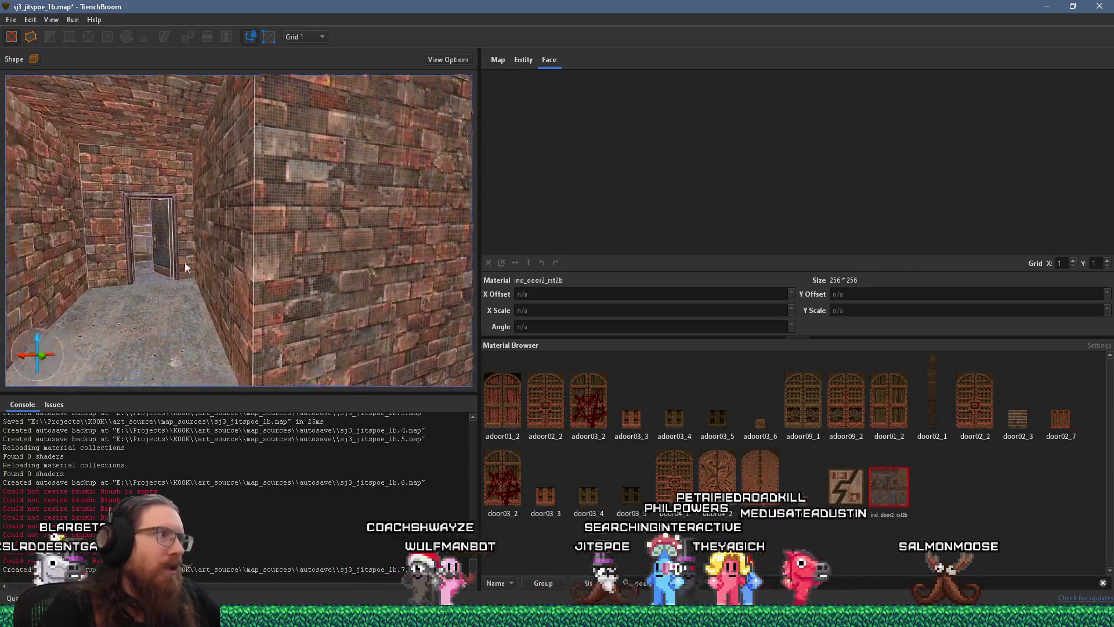
pyautogui.press('a')
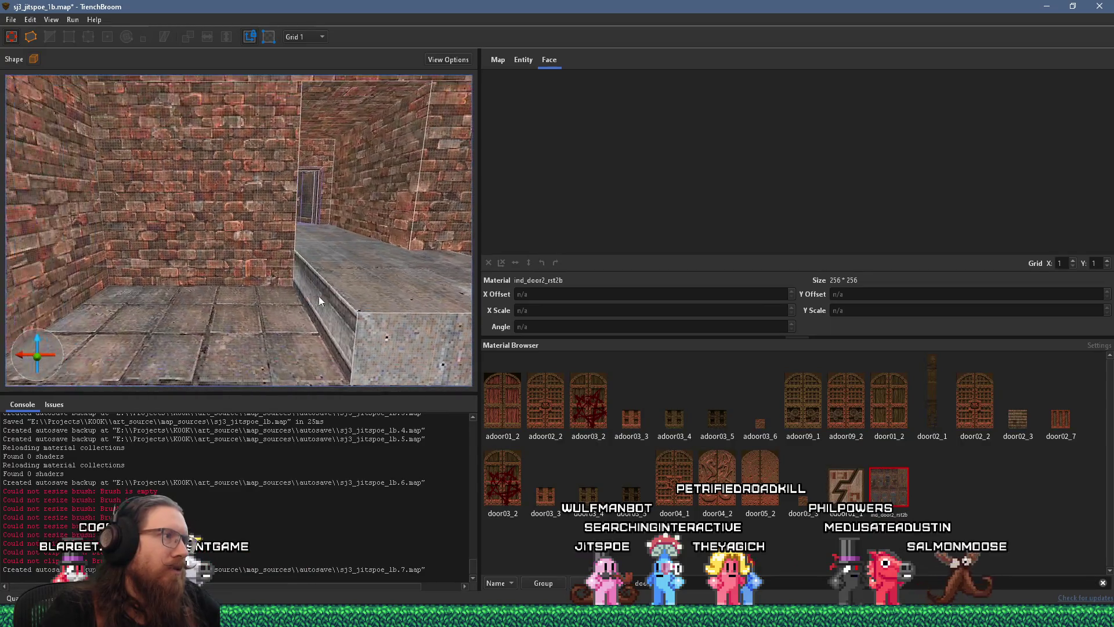
pyautogui.press('a')
pyautogui.keyDown('shift'); pyautogui.click(329, 302); pyautogui.keyUp('shift')
pyautogui.press('Escape')
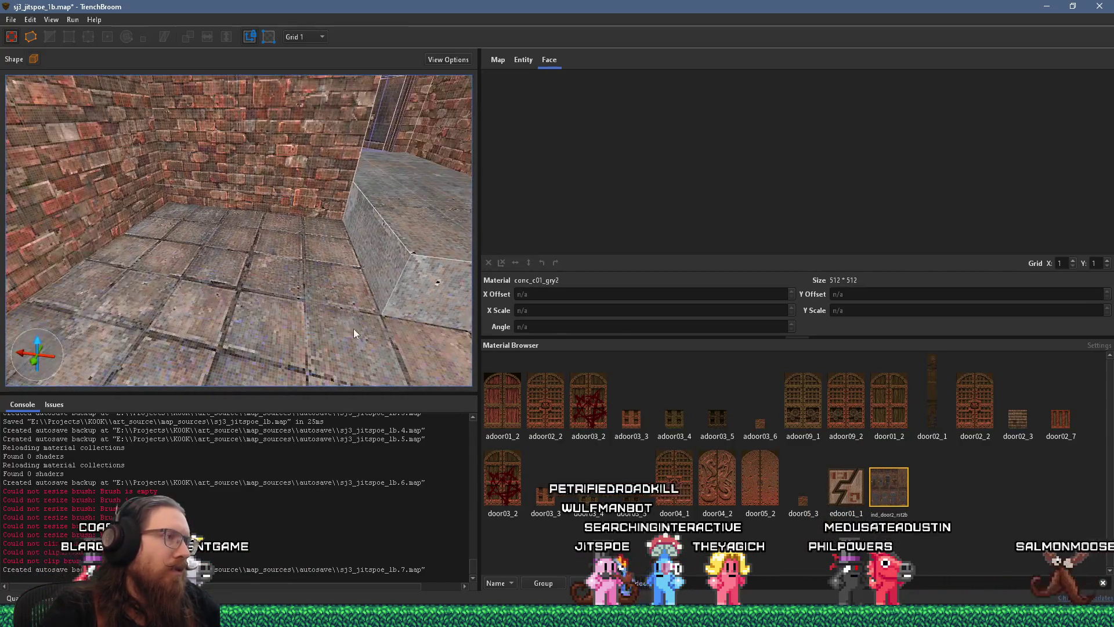
pyautogui.press('d')
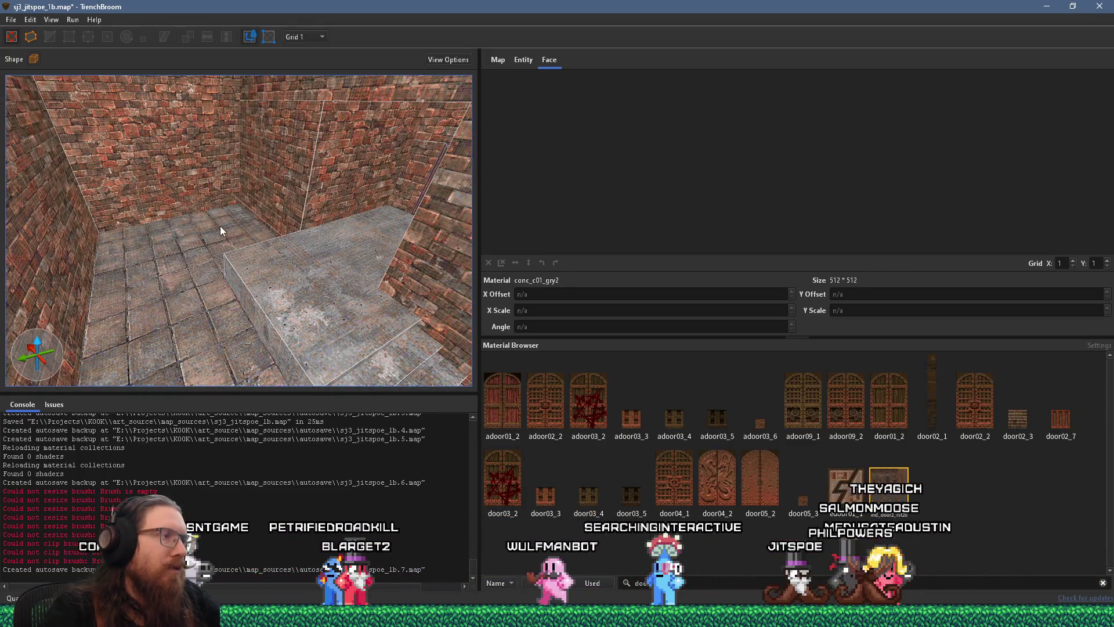
pyautogui.moveTo(220, 230)
pyautogui.mouseDown()
pyautogui.moveTo(231, 251)
pyautogui.moveTo(266, 244)
pyautogui.moveTo(283, 256)
pyautogui.moveTo(362, 260)
pyautogui.moveTo(309, 239)
pyautogui.moveTo(371, 228)
pyautogui.mouseUp()
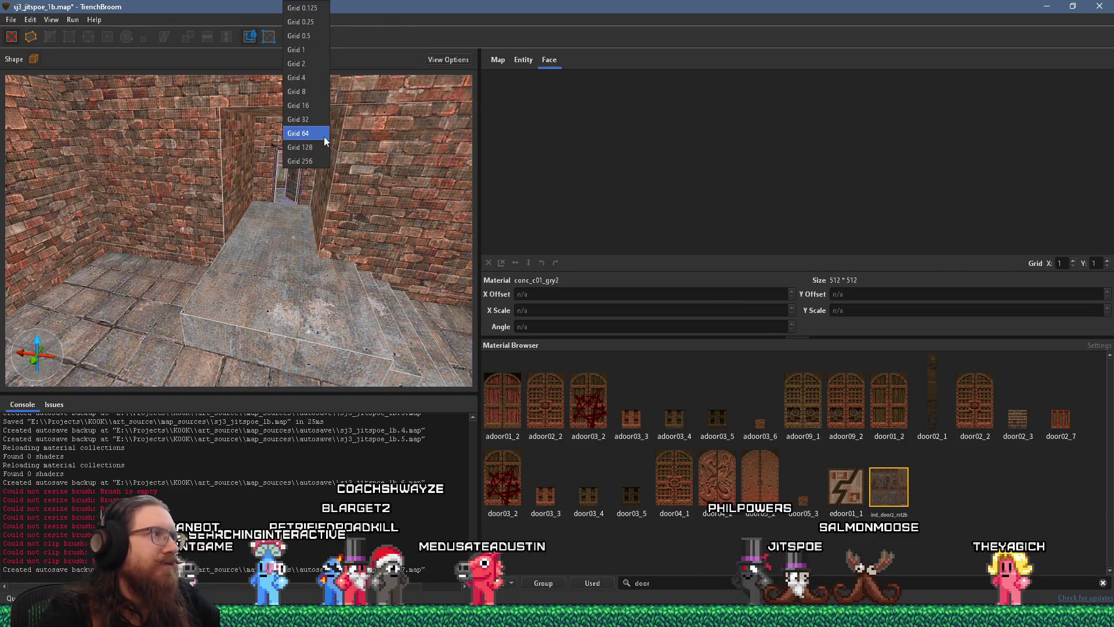
# Step: Switch to grid 16 and place an item_armor1 pickup on the room's concrete floor
pyautogui.click(314, 105)
pyautogui.rightClick(229, 182)
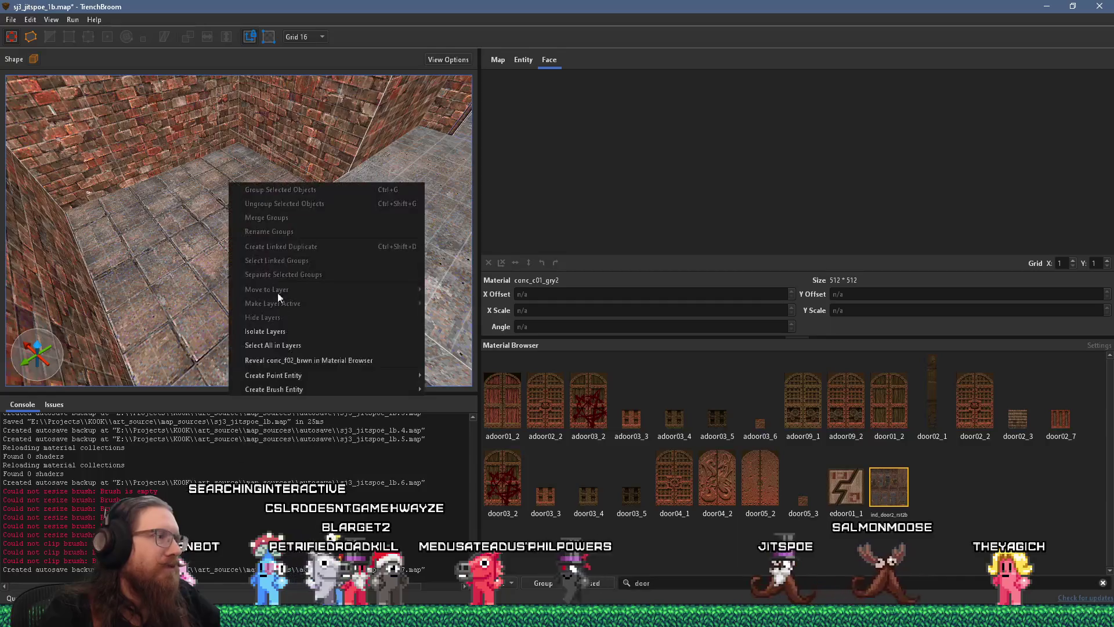
pyautogui.moveTo(298, 379)
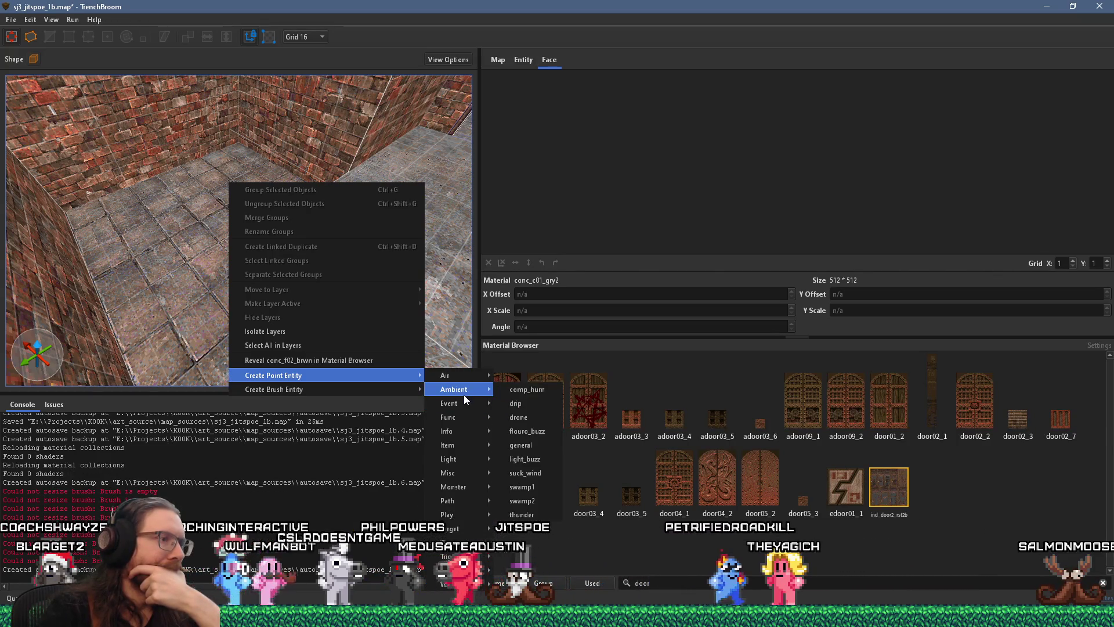
pyautogui.moveTo(461, 418)
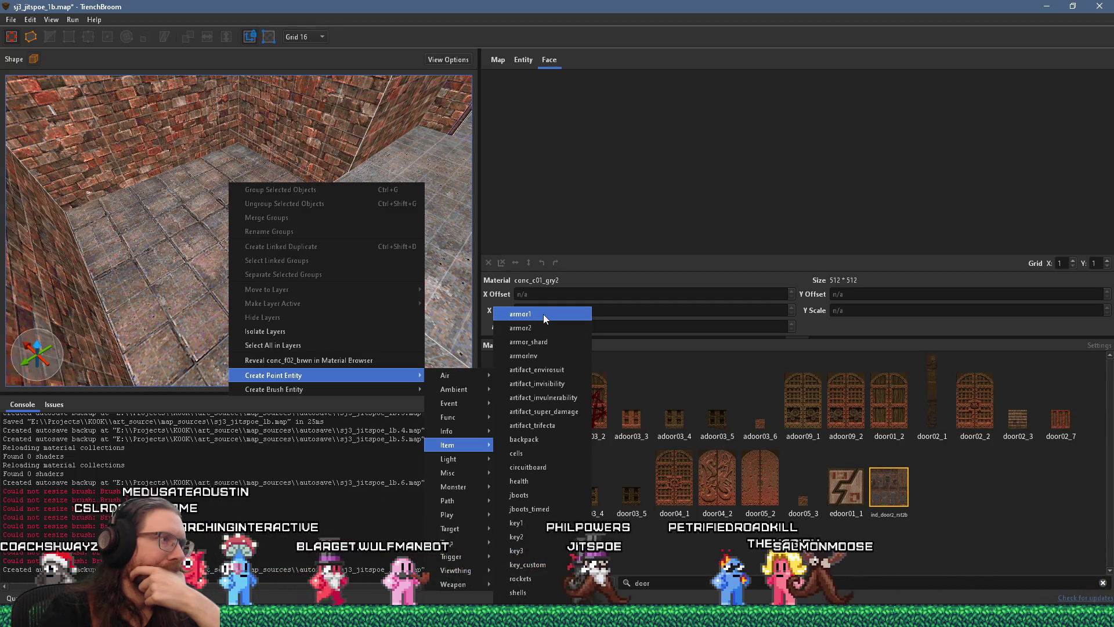
pyautogui.click(543, 314)
pyautogui.moveTo(350, 323); pyautogui.dragTo(339, 372)
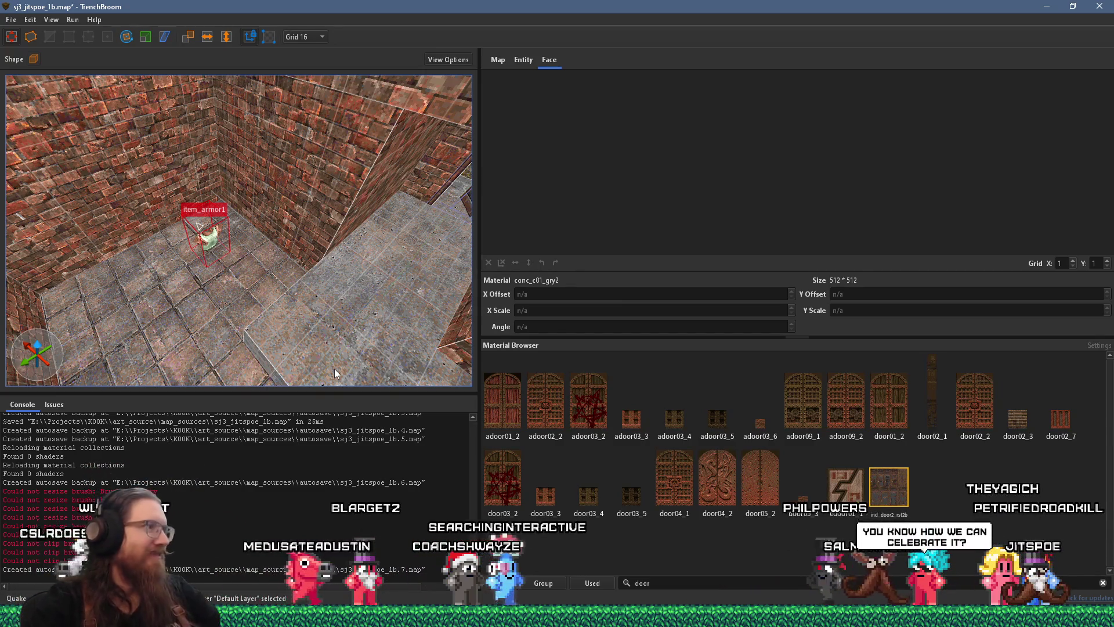
pyautogui.moveTo(277, 346)
pyautogui.mouseDown()
pyautogui.moveTo(355, 284)
pyautogui.moveTo(341, 182)
pyautogui.moveTo(387, 211)
pyautogui.moveTo(383, 242)
pyautogui.moveTo(365, 254)
pyautogui.moveTo(245, 220)
pyautogui.moveTo(329, 296)
pyautogui.moveTo(308, 222)
pyautogui.moveTo(306, 262)
pyautogui.moveTo(273, 117)
pyautogui.mouseUp()
# Step: Fly back to the concrete stairs and inspect the conc_st1_gry2 stair faces' offsets
pyautogui.keyDown('shift'); pyautogui.click(299, 281); pyautogui.keyUp('shift')
pyautogui.press('Escape')
pyautogui.moveTo(299, 281)
pyautogui.mouseDown()
pyautogui.moveTo(270, 335)
pyautogui.moveTo(295, 334)
pyautogui.moveTo(292, 316)
pyautogui.mouseUp()
pyautogui.press('s')
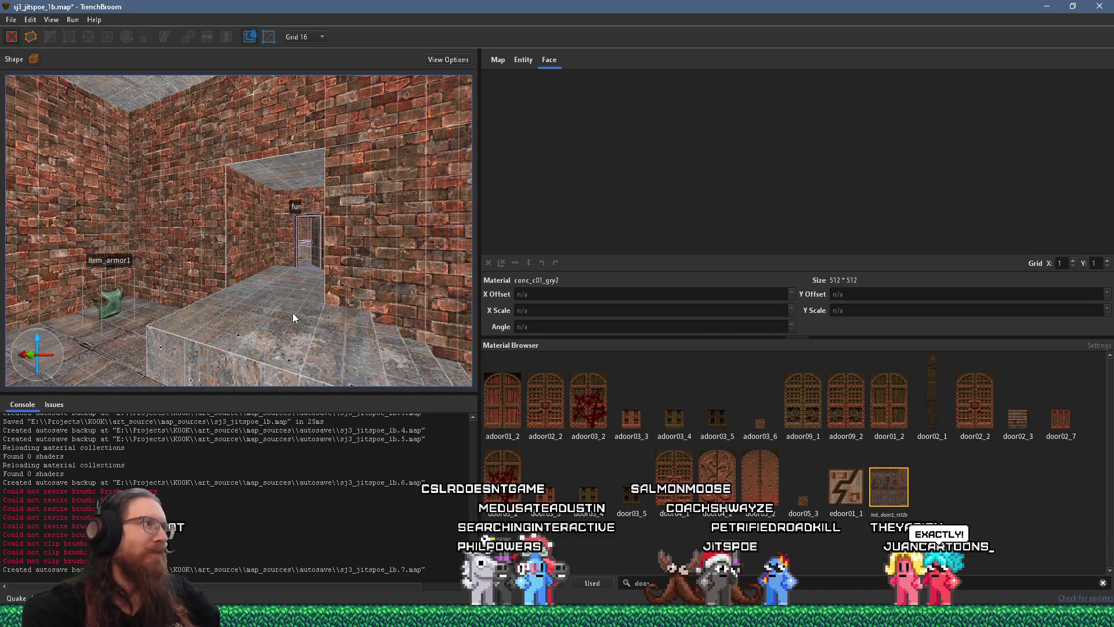
pyautogui.moveTo(293, 232)
pyautogui.mouseDown()
pyautogui.moveTo(369, 228)
pyautogui.moveTo(311, 270)
pyautogui.moveTo(293, 262)
pyautogui.moveTo(274, 285)
pyautogui.moveTo(243, 290)
pyautogui.moveTo(224, 267)
pyautogui.moveTo(255, 266)
pyautogui.moveTo(112, 158)
pyautogui.moveTo(214, 255)
pyautogui.moveTo(461, 246)
pyautogui.moveTo(281, 250)
pyautogui.moveTo(301, 280)
pyautogui.moveTo(361, 274)
pyautogui.moveTo(363, 284)
pyautogui.mouseUp()
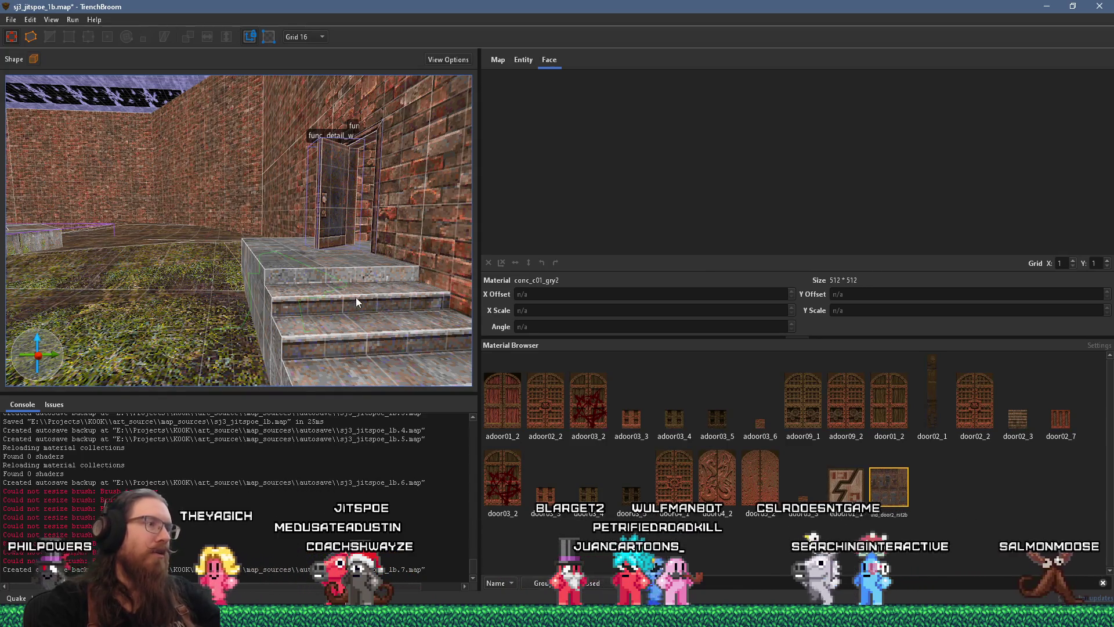
pyautogui.click(357, 300)
pyautogui.moveTo(358, 280)
pyautogui.mouseDown()
pyautogui.moveTo(374, 287)
pyautogui.moveTo(234, 290)
pyautogui.moveTo(252, 301)
pyautogui.moveTo(230, 280)
pyautogui.moveTo(44, 273)
pyautogui.moveTo(242, 288)
pyautogui.moveTo(174, 316)
pyautogui.moveTo(200, 309)
pyautogui.moveTo(101, 302)
pyautogui.moveTo(276, 267)
pyautogui.moveTo(256, 316)
pyautogui.mouseUp()
pyautogui.click(252, 301)
# Step: Copy the top stair face's concrete texture onto the stair's left side
pyautogui.click(259, 309)
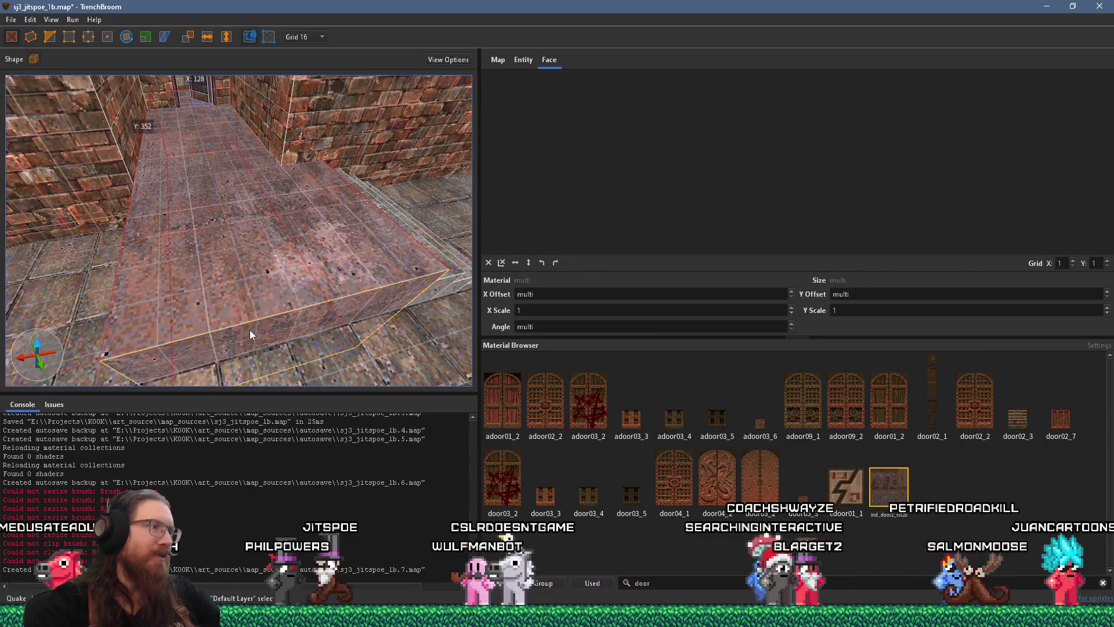
pyautogui.moveTo(181, 181)
pyautogui.mouseDown()
pyautogui.moveTo(238, 242)
pyautogui.moveTo(348, 261)
pyautogui.moveTo(295, 255)
pyautogui.moveTo(257, 233)
pyautogui.moveTo(186, 245)
pyautogui.moveTo(126, 214)
pyautogui.moveTo(124, 224)
pyautogui.mouseUp()
pyautogui.keyDown('shift'); pyautogui.click(354, 256); pyautogui.keyUp('shift')
pyautogui.keyDown('alt'); pyautogui.keyDown('shift'); pyautogui.click(329, 266); pyautogui.keyUp('shift'); pyautogui.keyUp('alt')
# Step: Copy the top riser's banded concrete texture onto the second stair riser
pyautogui.click(256, 233)
pyautogui.click(113, 227)
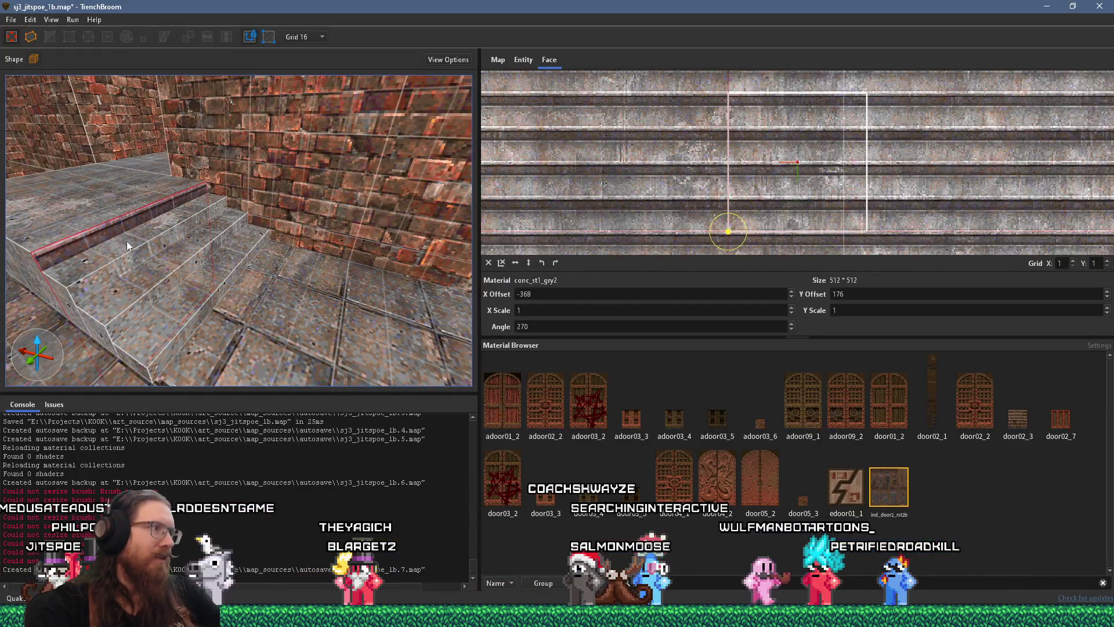
pyautogui.keyDown('alt'); pyautogui.click(135, 250); pyautogui.keyUp('alt')
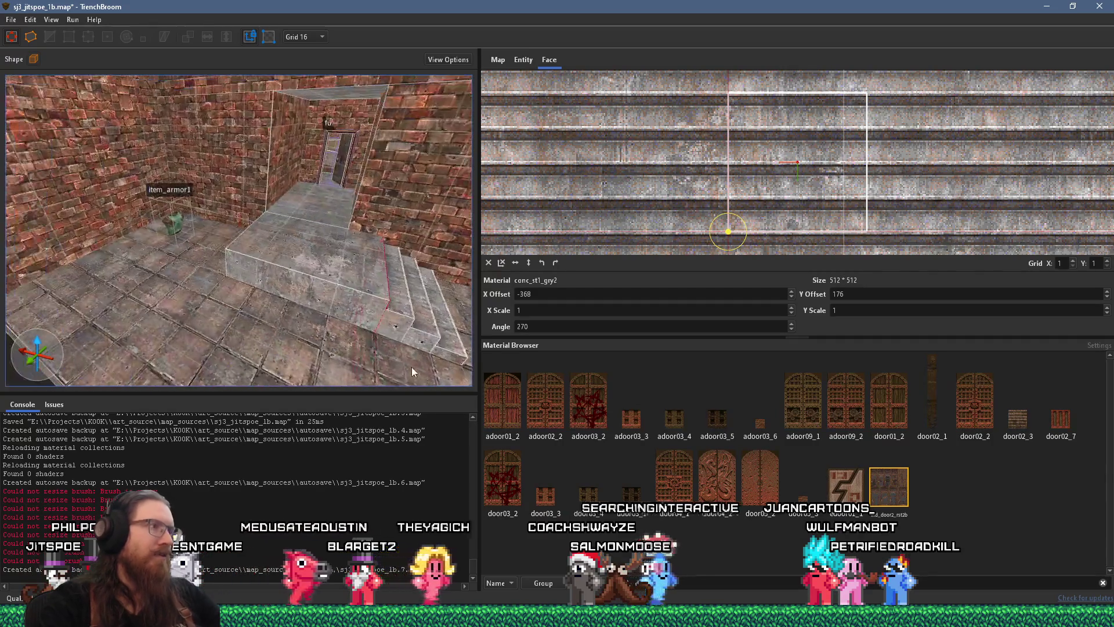
# Step: Deselect everything and filter the Material Browser to 'skip' materials
pyautogui.press('Escape')
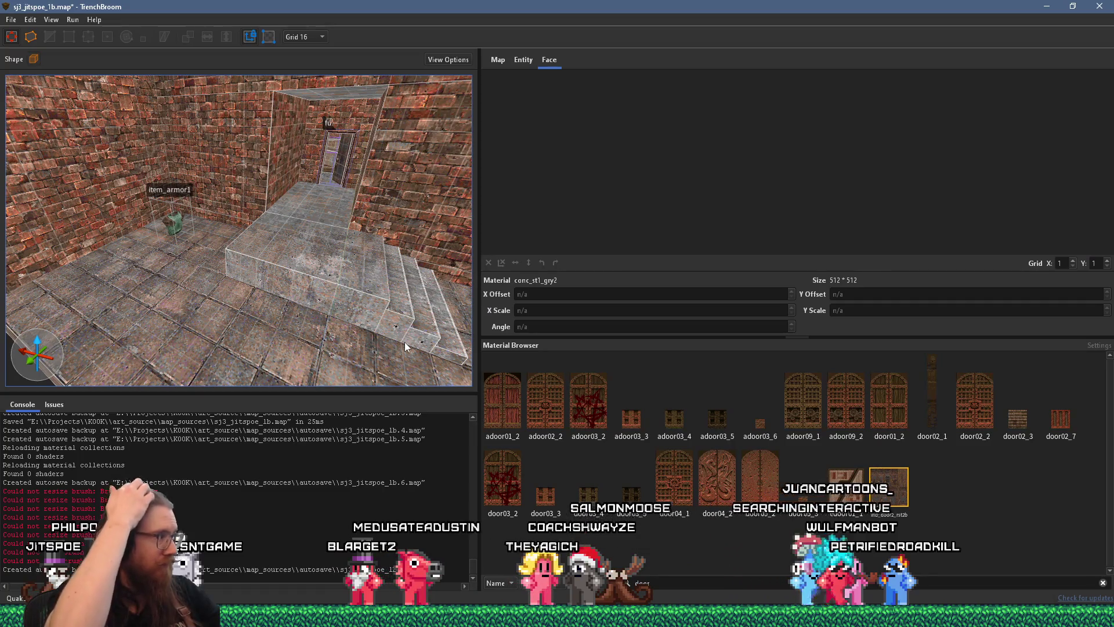
pyautogui.doubleClick(698, 584)
pyautogui.write('skip')
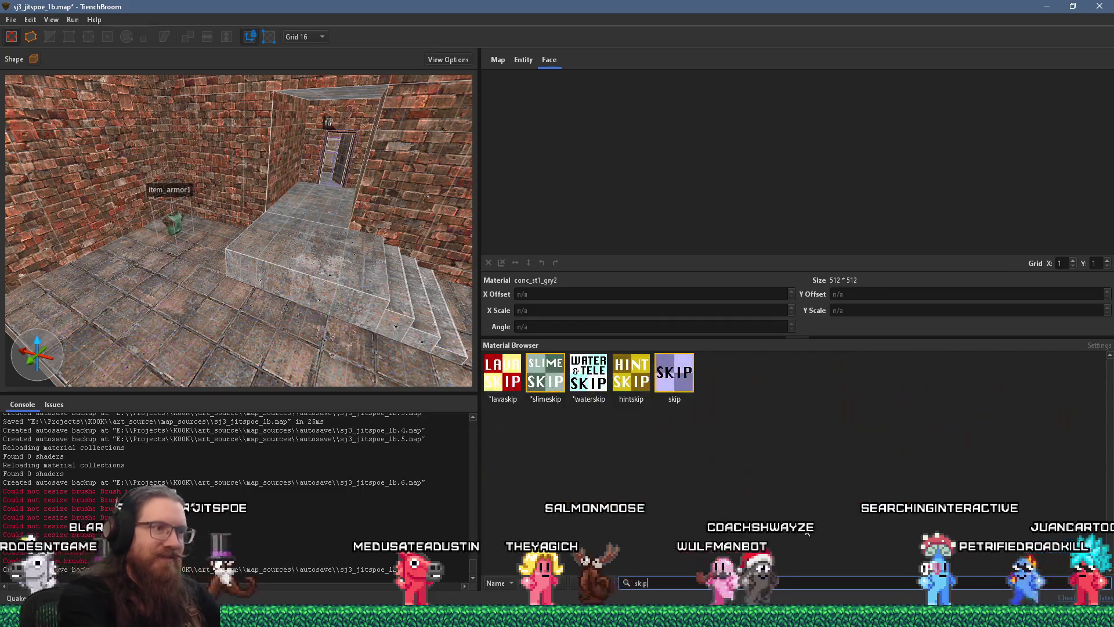